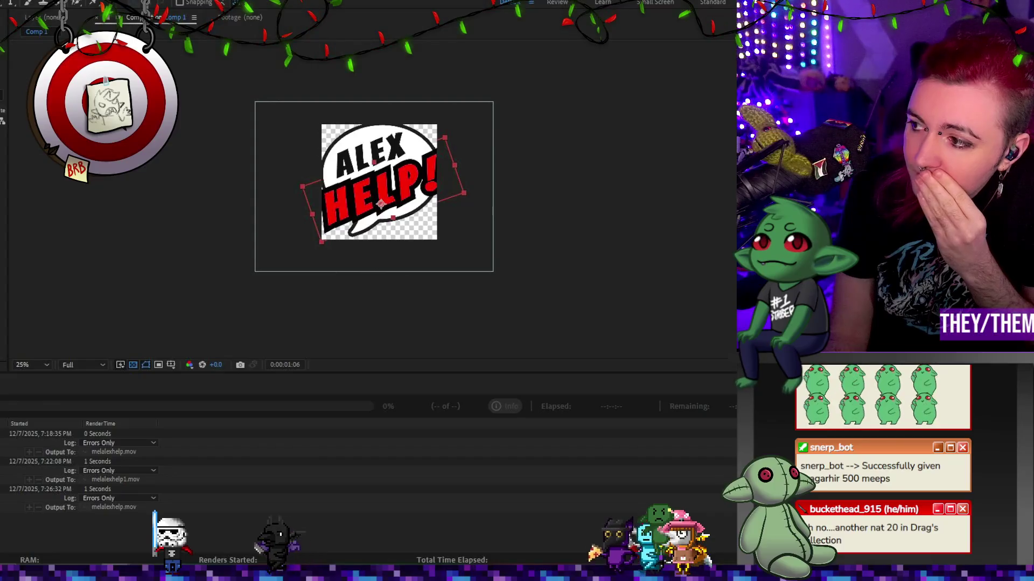
Reload the emote tester with the ALEX HELP emotes, enlarge the chat preview to 140%, and reposition the window.
key(alt+Tab)
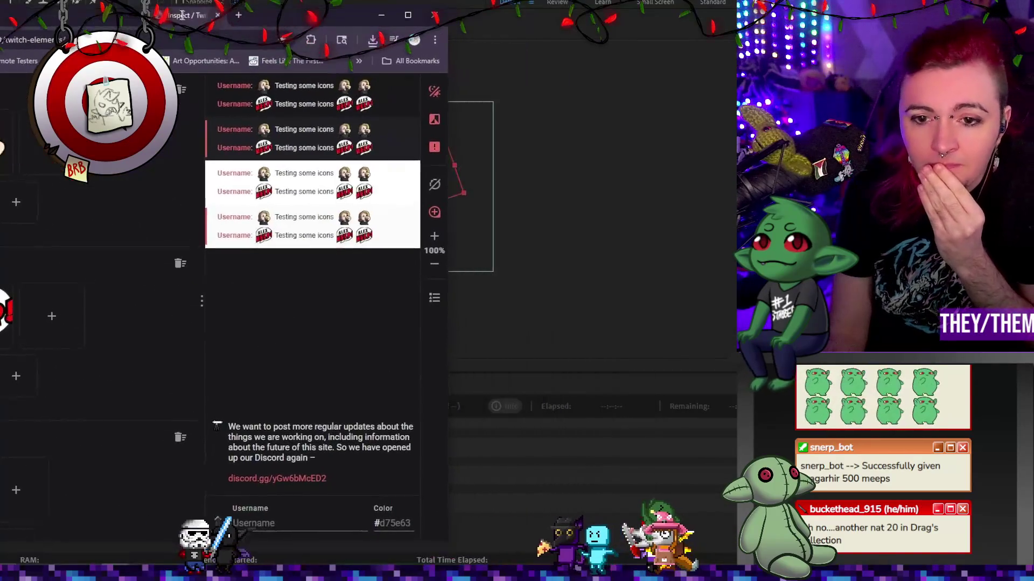
key(F5)
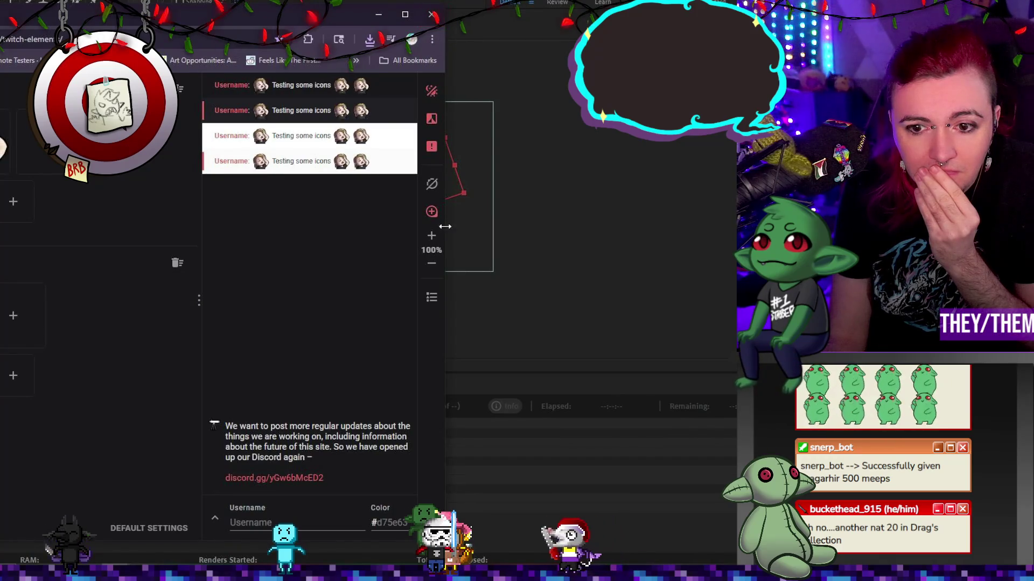
click(432, 235)
mouse_move(304, 23)
mouse_down()
mouse_move(392, 9)
mouse_move(410, 21)
mouse_up()
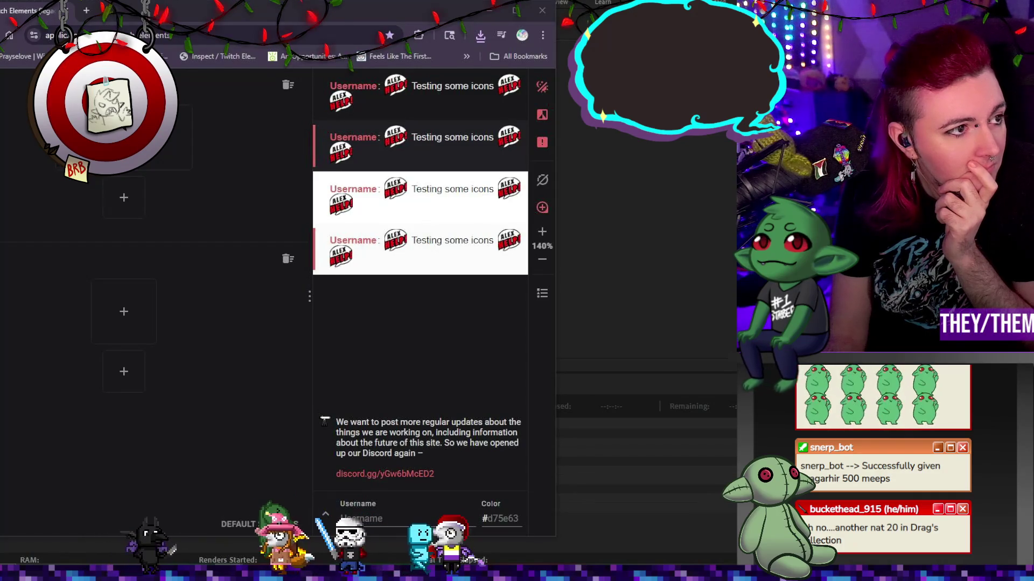
drag(151, 14, 342, 21)
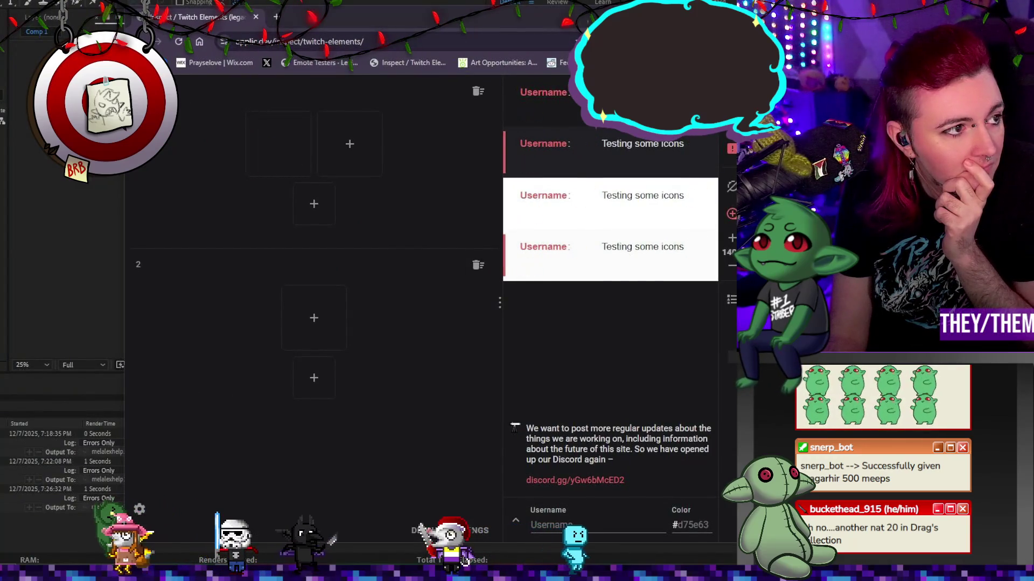
Show the Comp 1 timeline and play the animation preview from the first frame.
key(alt+Tab)
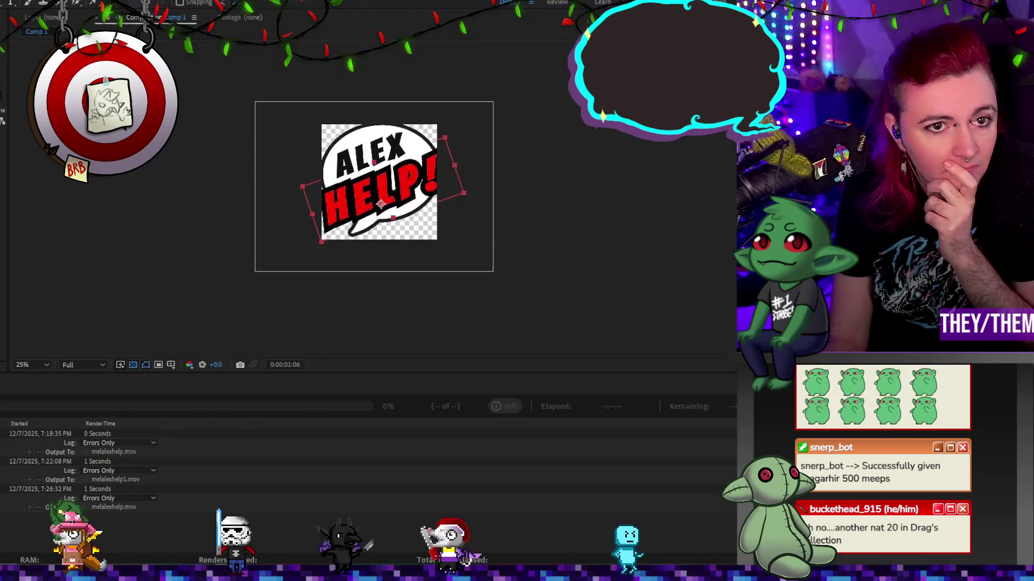
key(ctrl+alt+0)
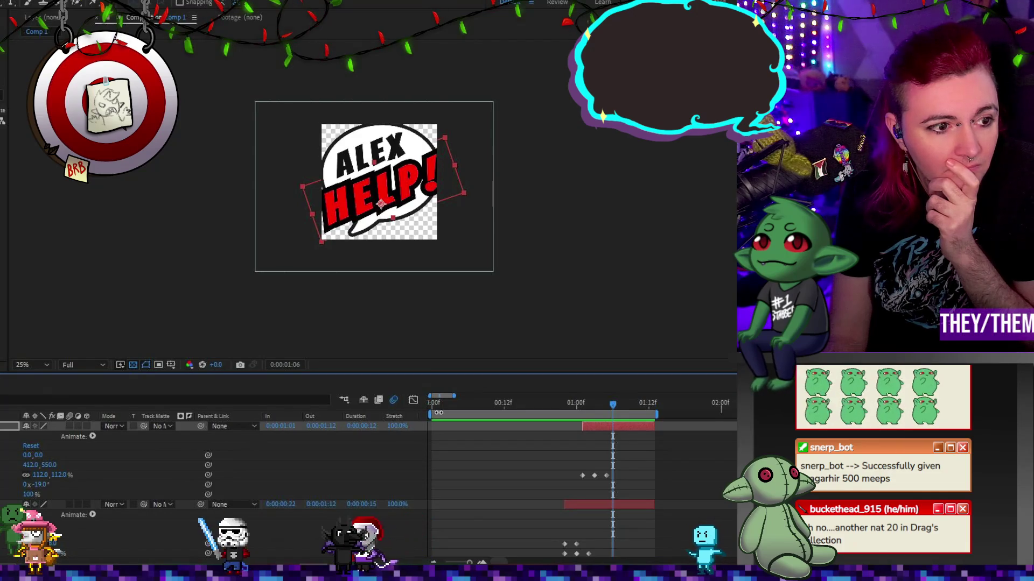
key(Home)
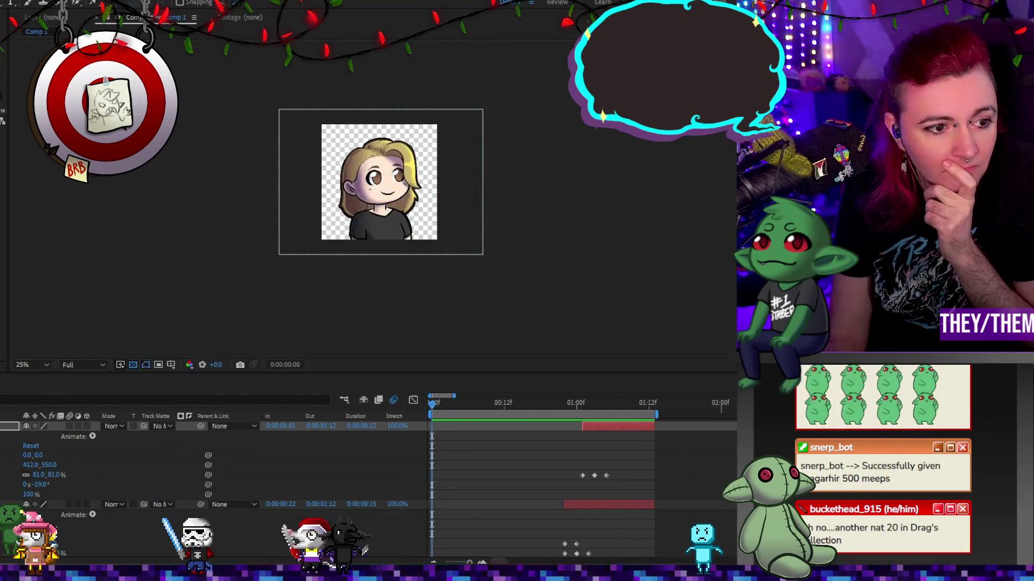
click(418, 298)
key(space)
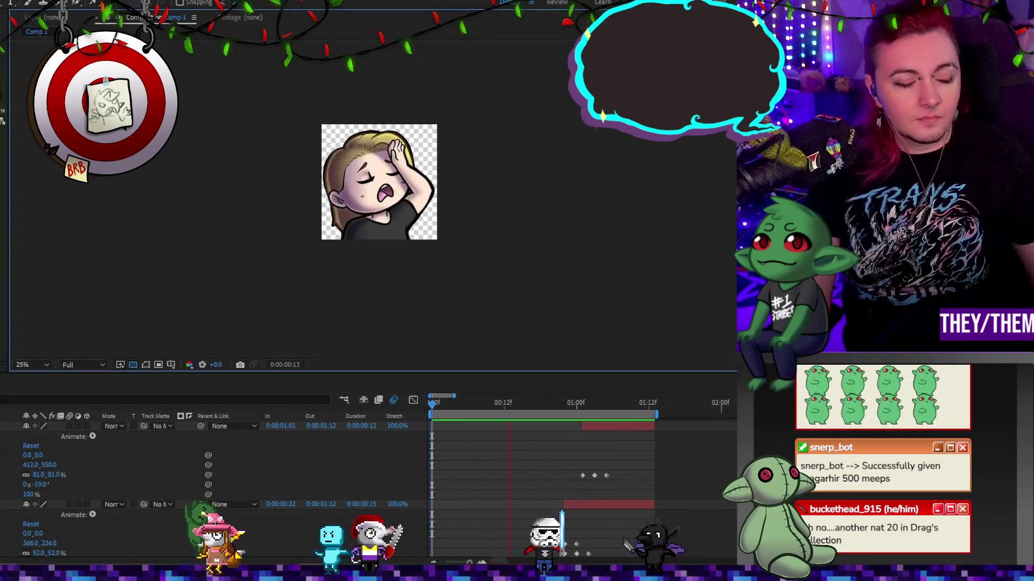
click(391, 209)
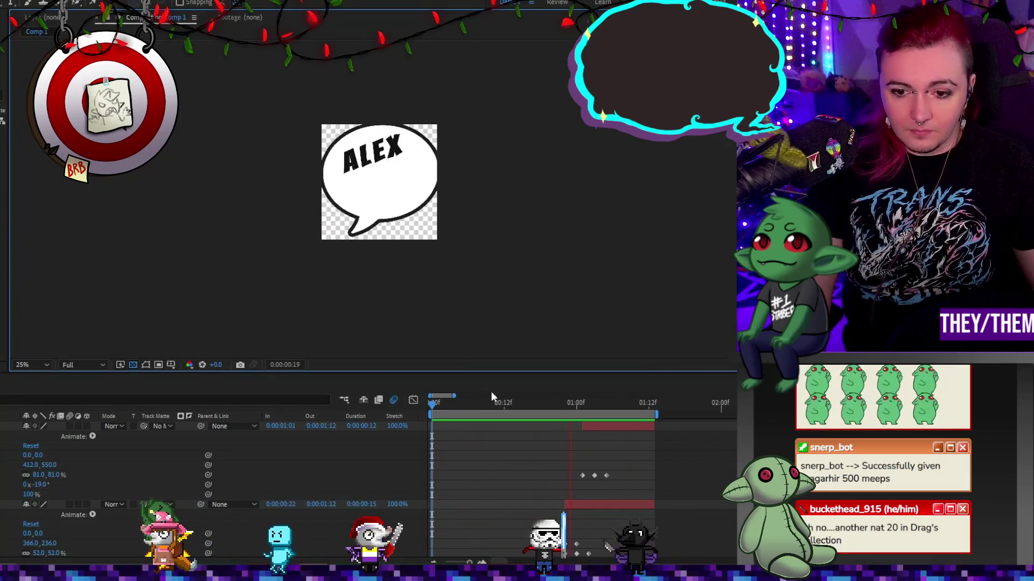
Scrub the Comp 1 playhead to inspect frames, then bring up totherescue.kra in Krita.
mouse_move(499, 400)
mouse_down()
mouse_move(608, 407)
mouse_move(499, 401)
mouse_up()
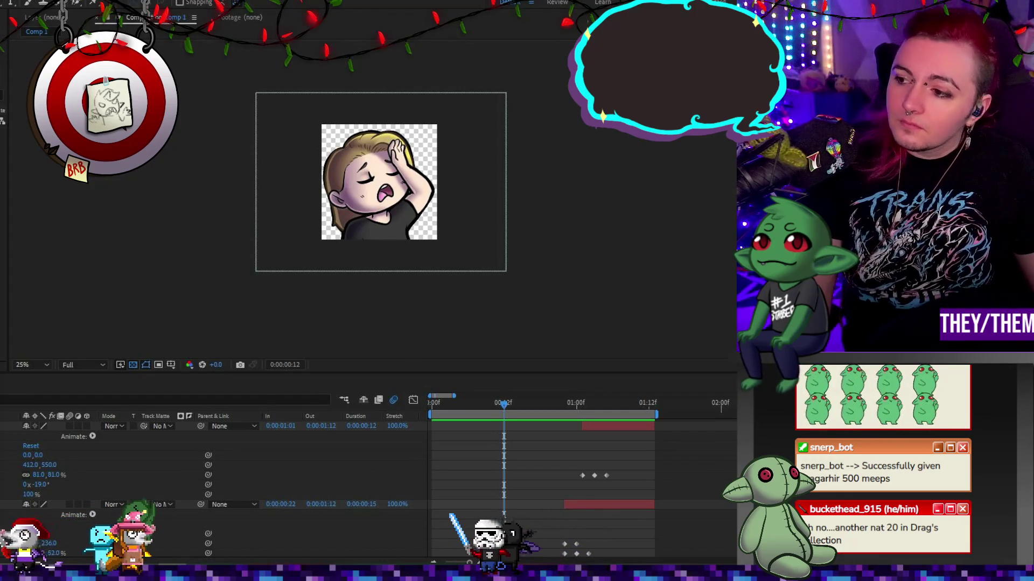
click(701, 202)
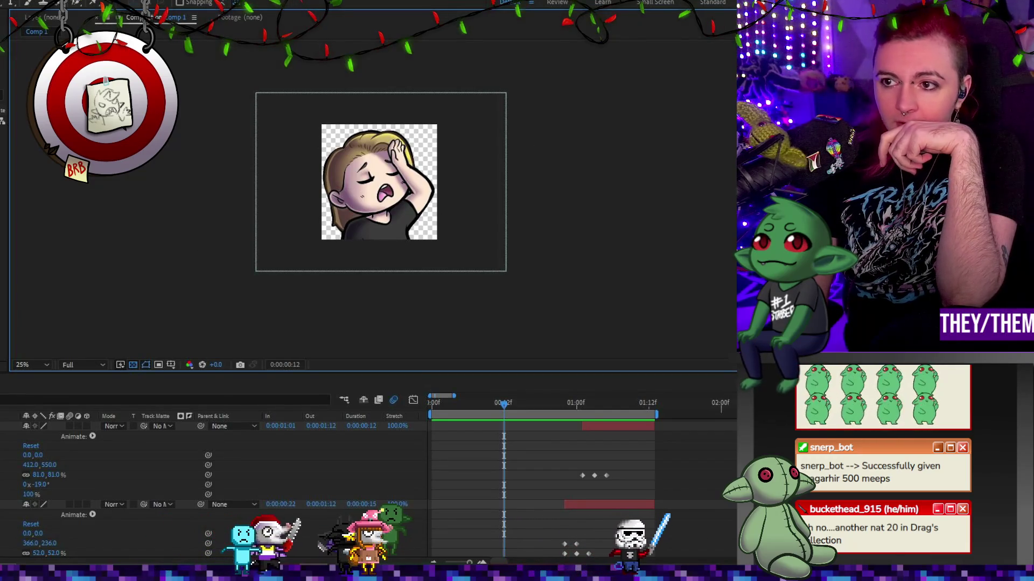
key(alt+Tab)
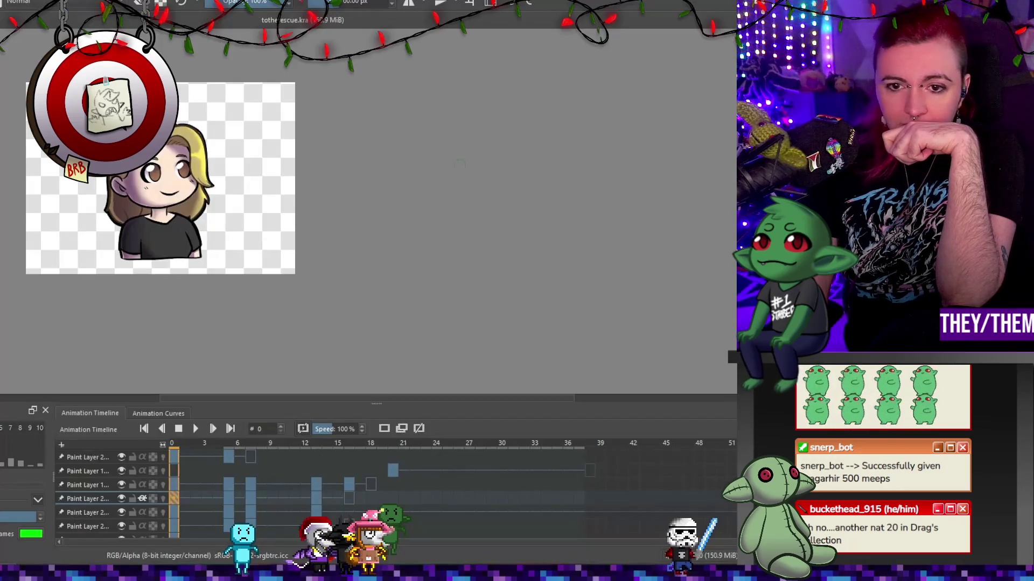
Zoom around the totherescue.kra canvas and timeline, then close the document.
scroll(123, 183, down, 1)
scroll(123, 184, up, 2)
scroll(123, 183, down, 1)
scroll(123, 183, up, 1)
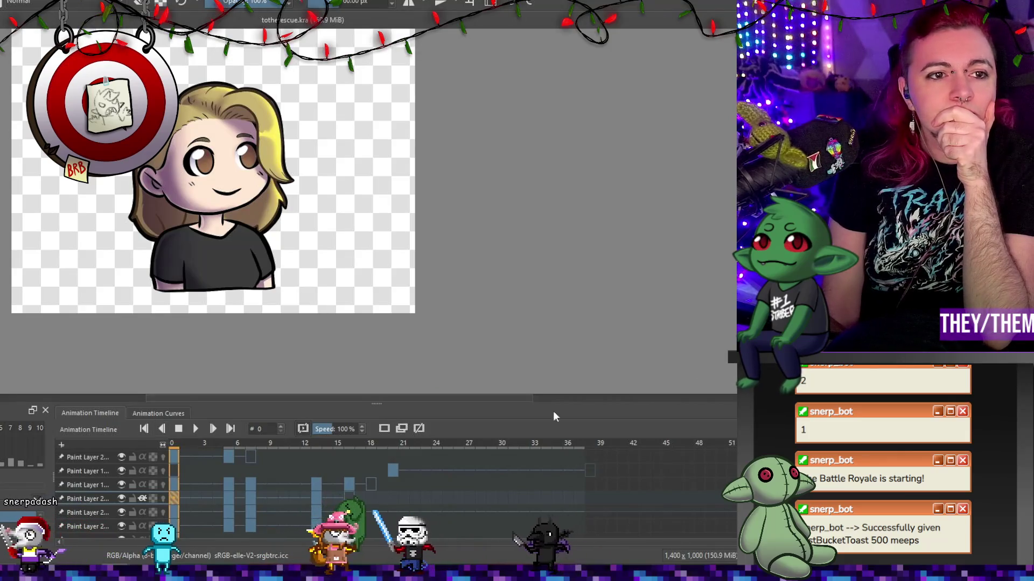
scroll(283, 251, down, 2)
scroll(277, 237, up, 2)
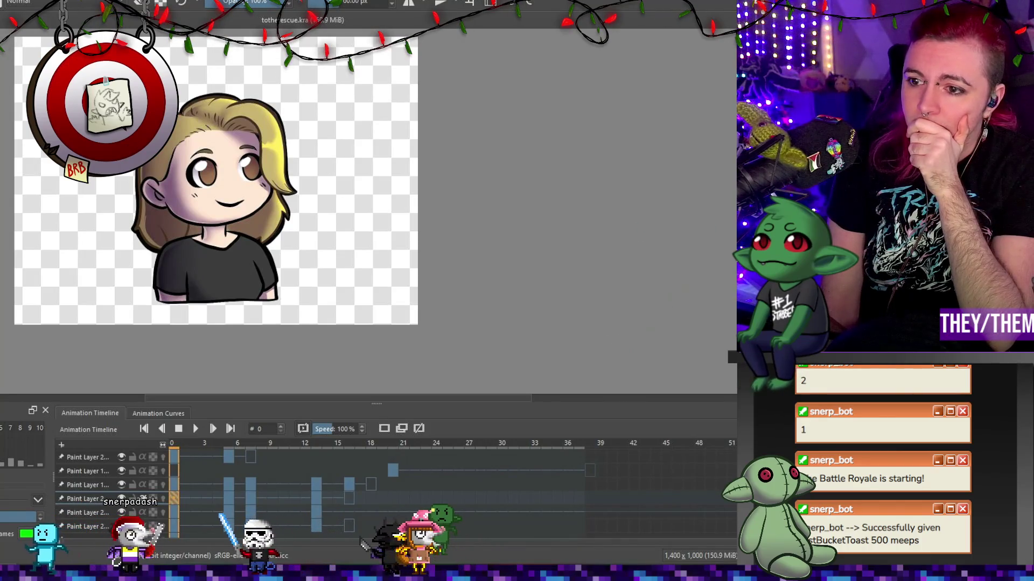
scroll(377, 490, down, 1)
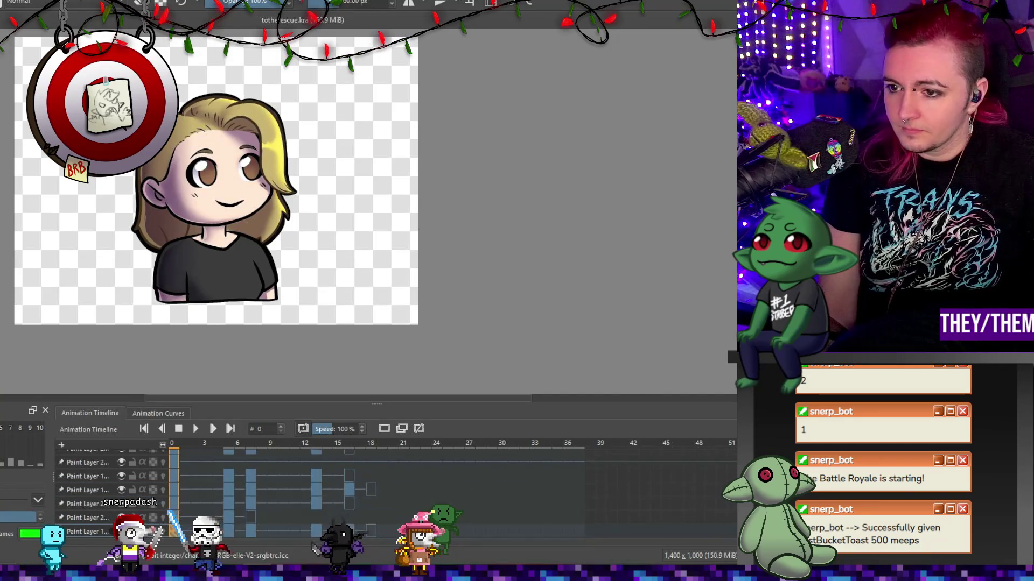
scroll(377, 490, up, 1)
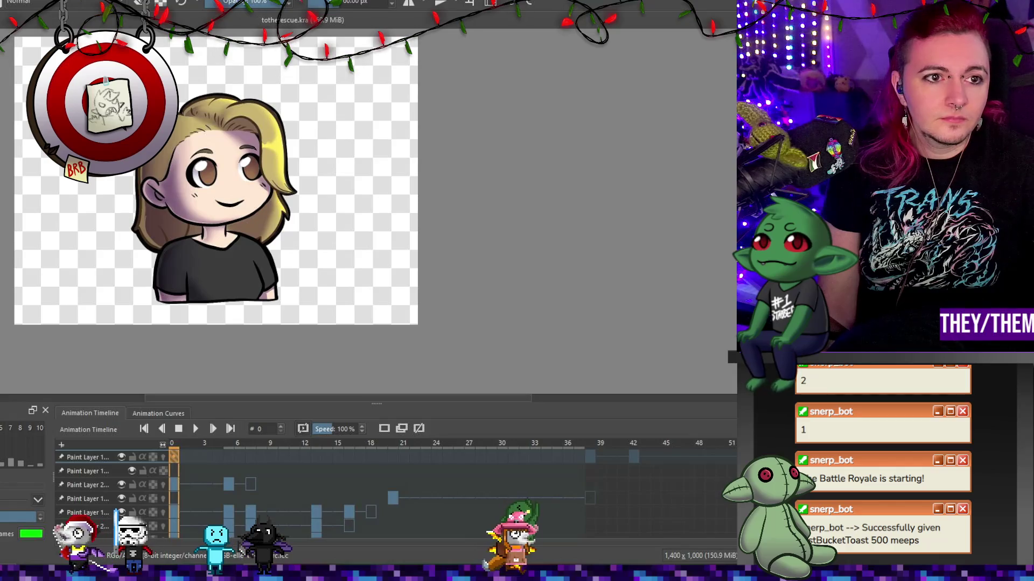
key(ctrl+w)
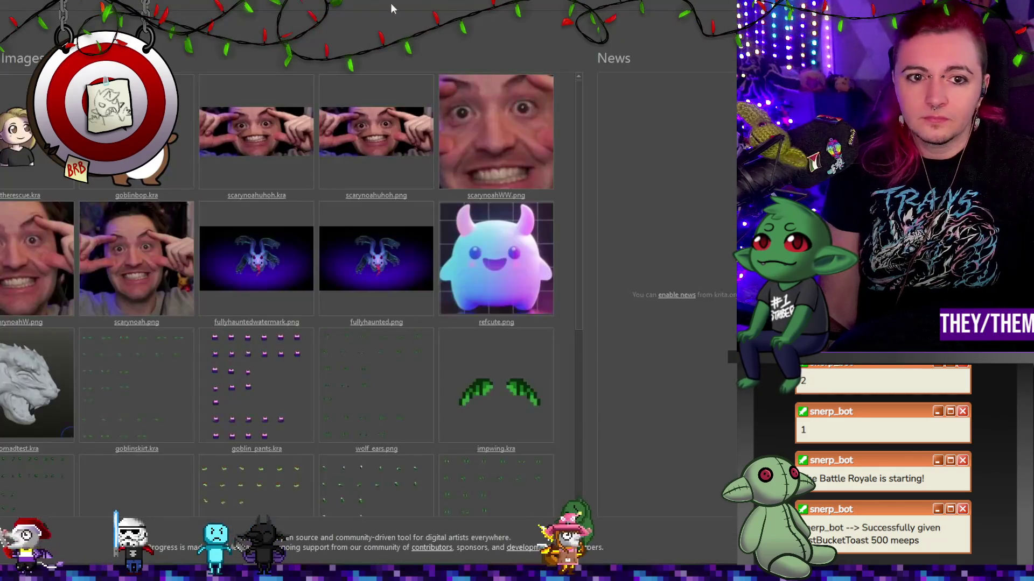
Create a new 1000 × 1000 px canvas, set the pen mode, and shrink the brush to about 40 px.
key(ctrl+n)
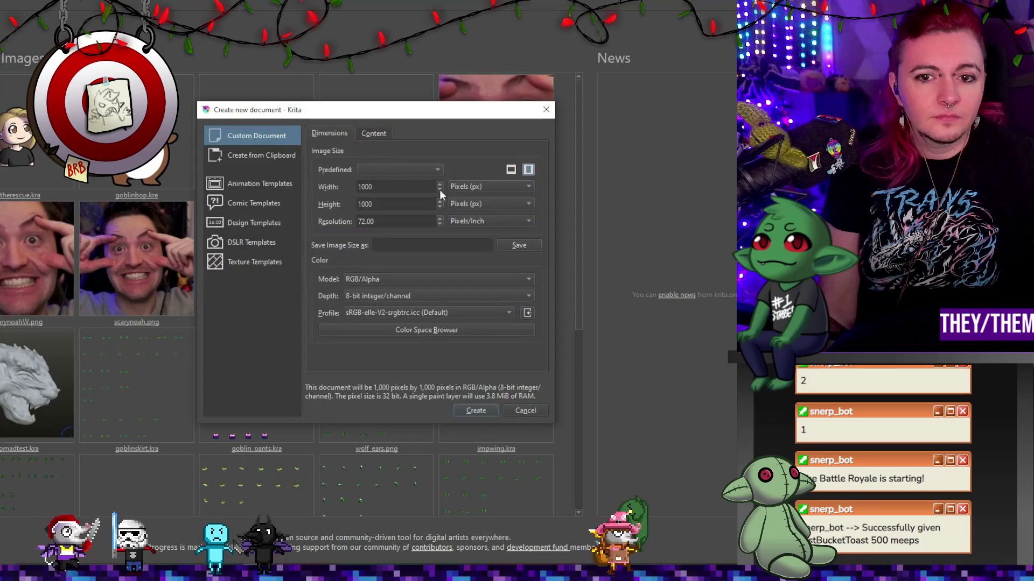
click(487, 410)
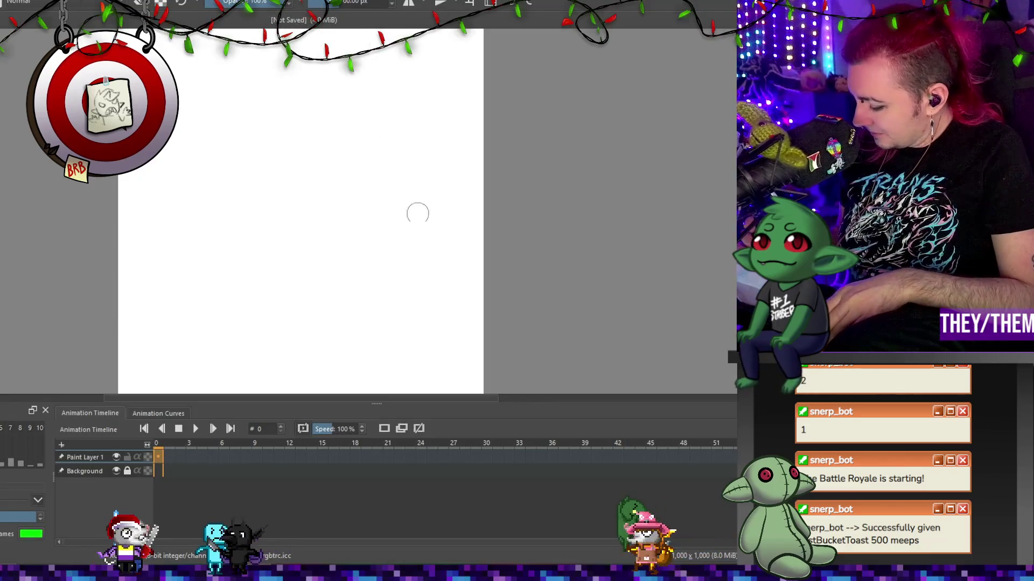
right_click(224, 157)
click(166, 162)
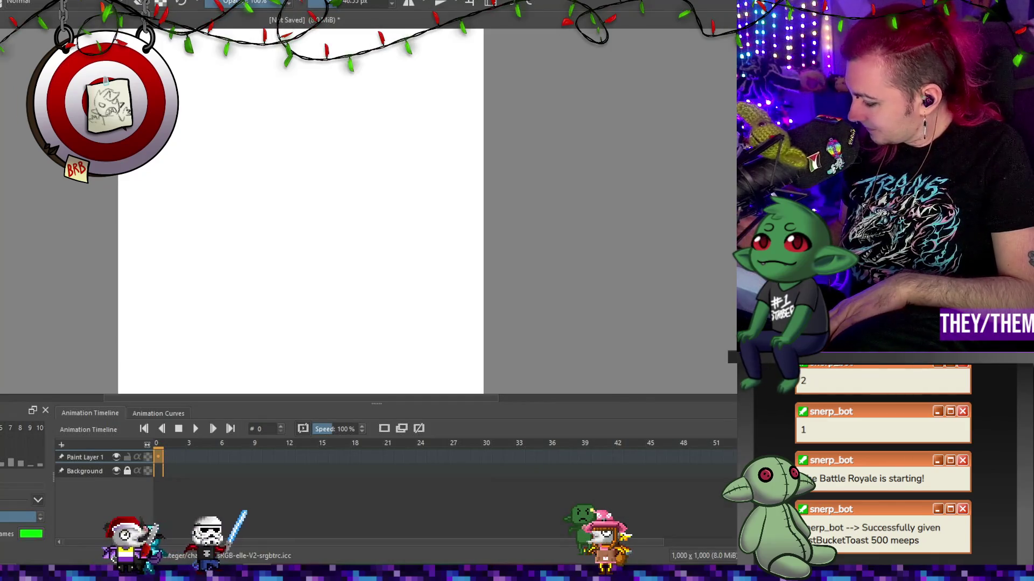
key(bracketleft)
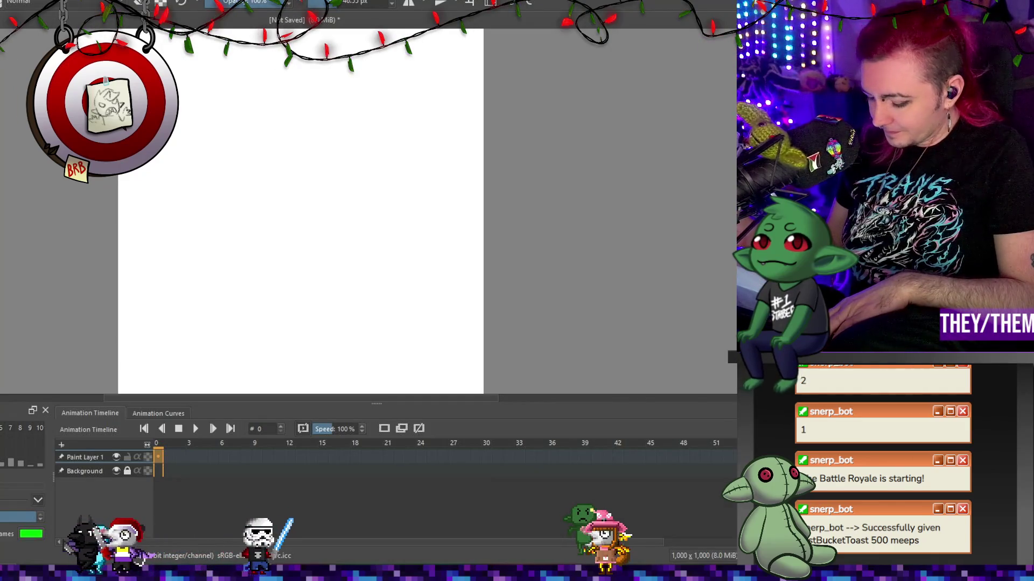
Sketch a freehand ellipse for the head, undoing several false-start strokes.
mouse_move(255, 143)
mouse_down()
mouse_move(253, 158)
mouse_move(263, 151)
mouse_up()
drag(272, 207, 280, 218)
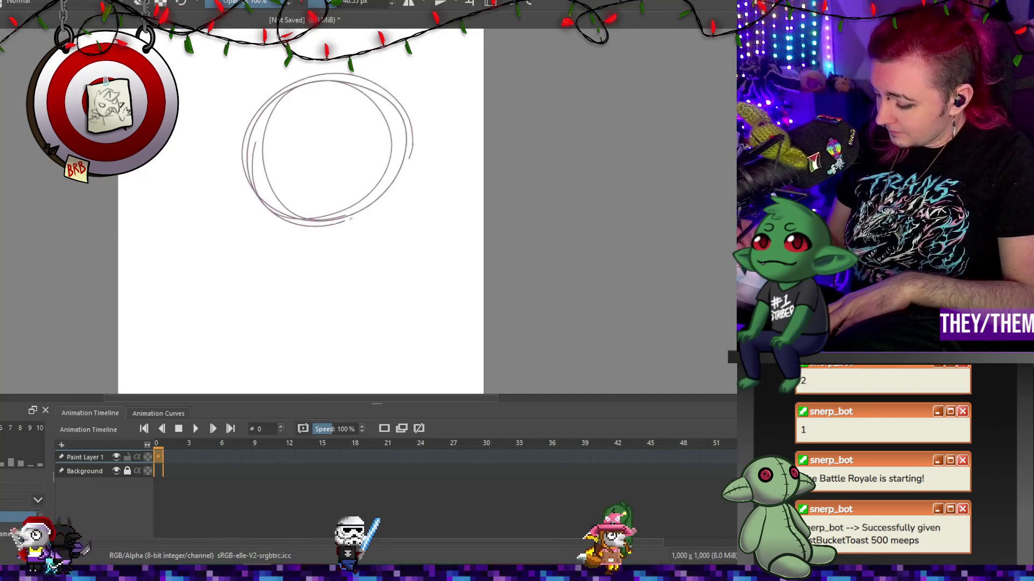
key(ctrl+z)
key(ctrl+z)
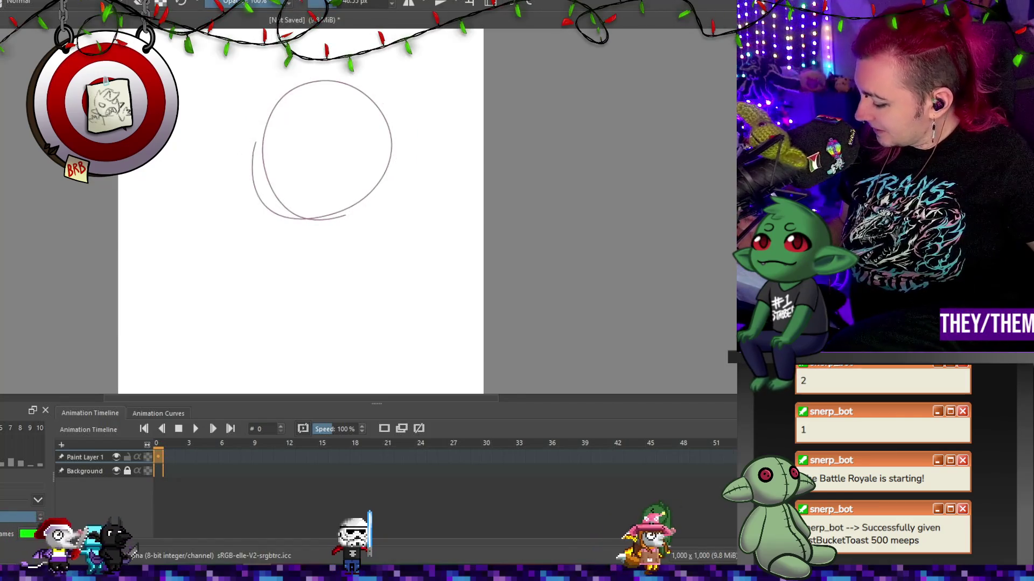
mouse_move(350, 80)
mouse_down()
mouse_move(287, 215)
mouse_move(318, 237)
mouse_up()
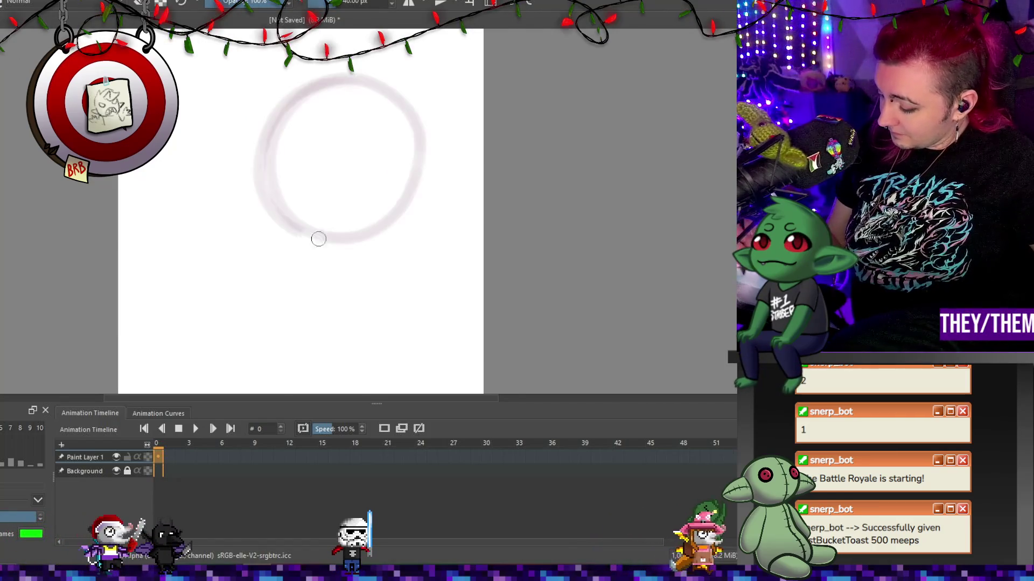
key(ctrl+z)
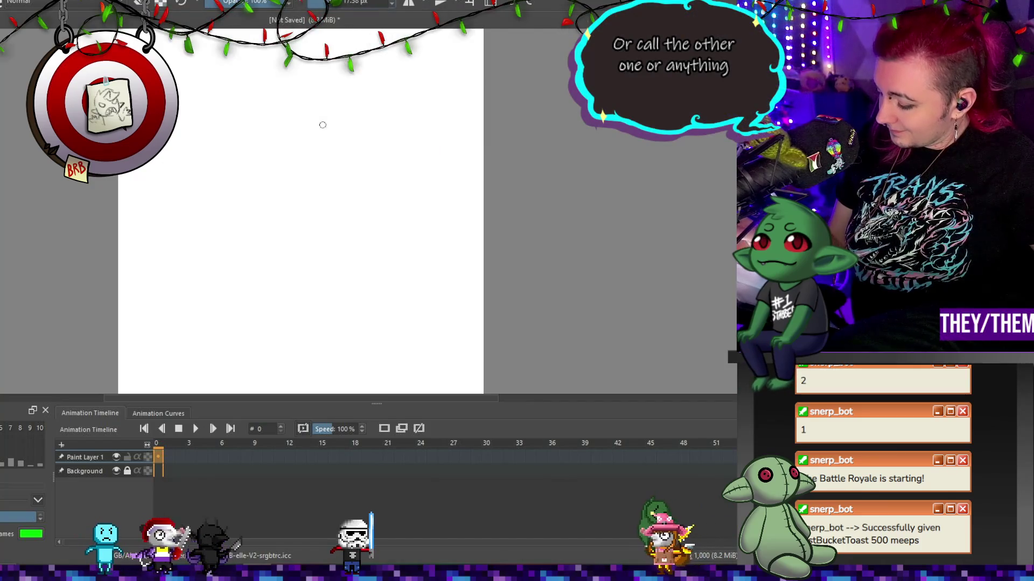
mouse_move(334, 65)
mouse_down()
mouse_move(245, 140)
mouse_move(261, 86)
mouse_move(287, 68)
mouse_move(248, 162)
mouse_move(301, 68)
mouse_up()
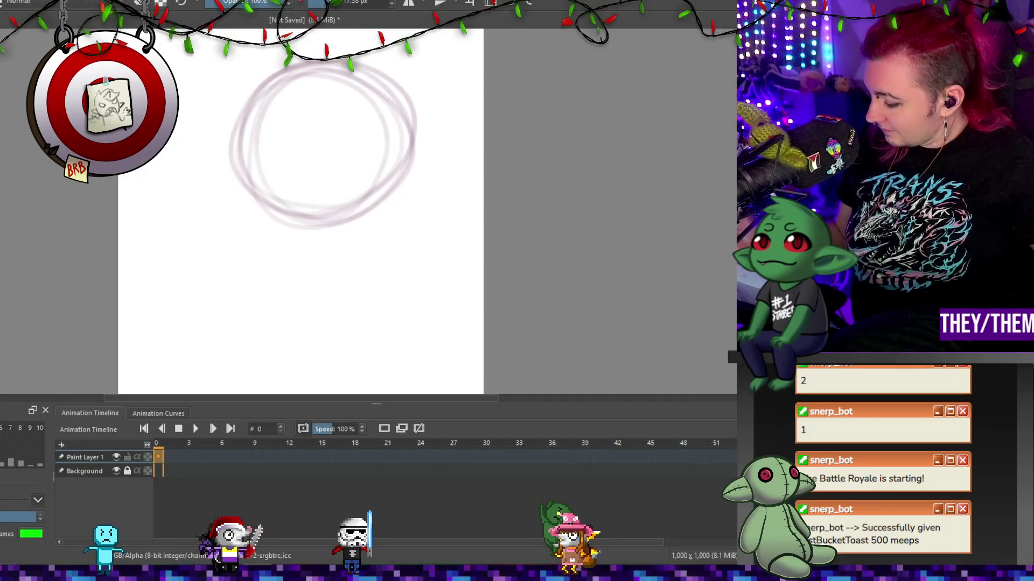
scroll(300, 204, down, 1)
scroll(300, 205, down, 1)
drag(353, 215, 264, 224)
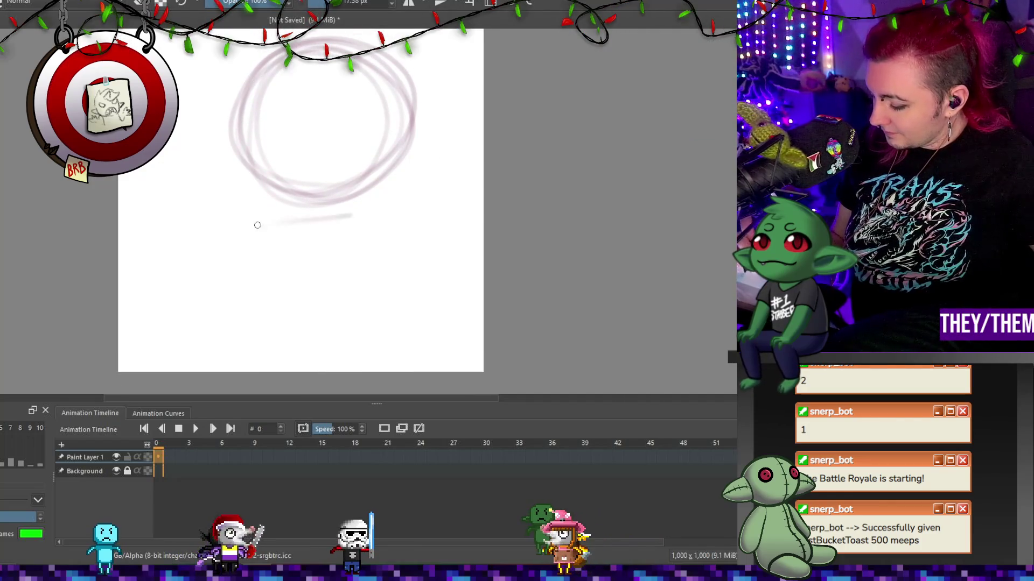
drag(331, 218, 417, 227)
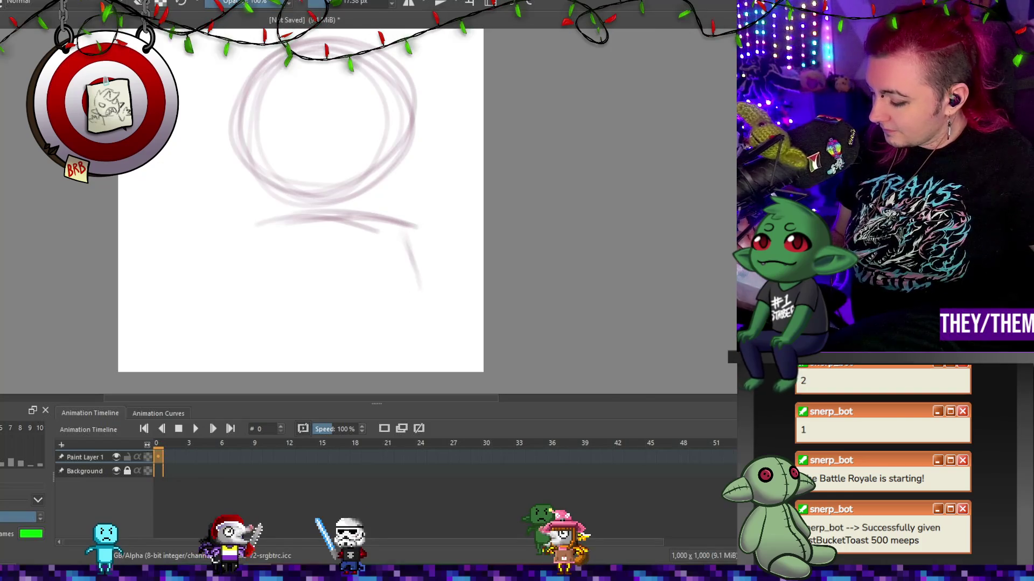
key(ctrl+z)
key(ctrl+z)
key(ctrl+z)
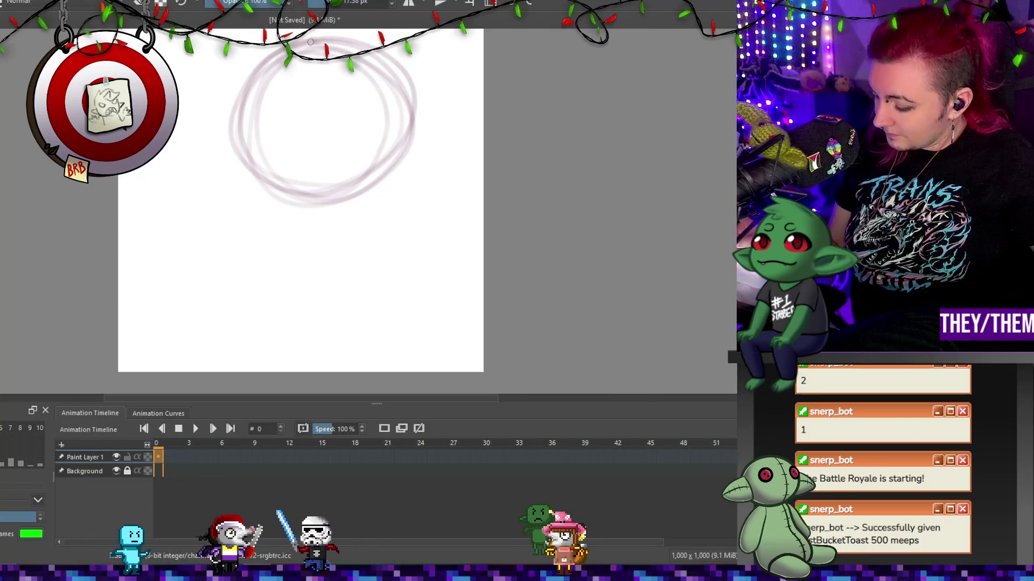
Darken the head ellipse's outline and erase streaks along its bottom edge.
drag(254, 187, 232, 127)
mouse_move(317, 33)
mouse_down()
mouse_move(393, 56)
mouse_move(422, 121)
mouse_up()
drag(388, 56, 414, 96)
drag(413, 97, 404, 167)
mouse_move(237, 132)
mouse_down()
mouse_move(274, 201)
mouse_move(371, 192)
mouse_up()
key(e)
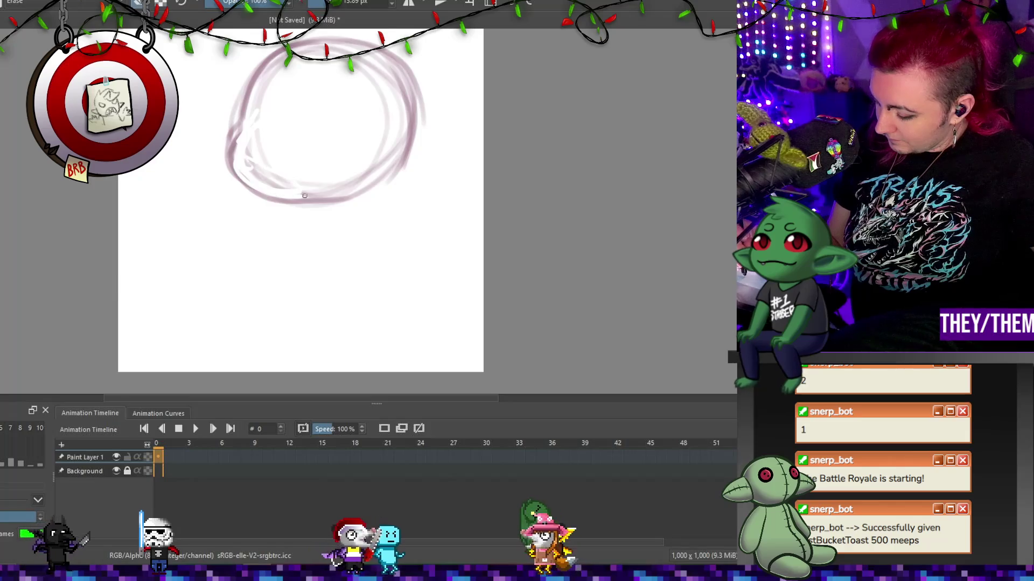
drag(248, 180, 339, 188)
key(e)
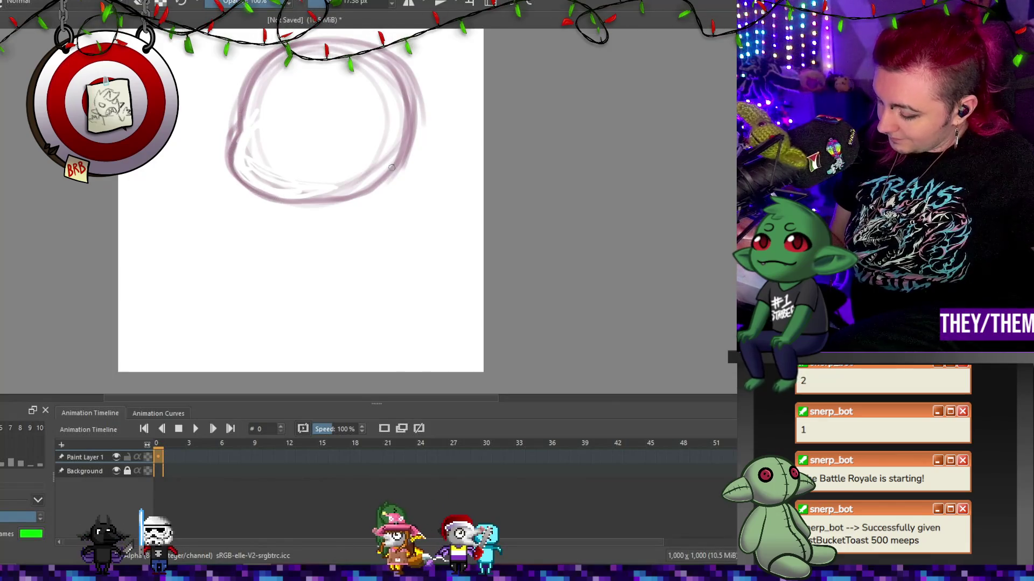
Sketch jaw and neck lines, the torso's left side, and a darker shoulder arc.
mouse_move(253, 237)
mouse_down()
mouse_move(401, 237)
mouse_move(425, 251)
mouse_move(398, 347)
mouse_up()
drag(269, 233, 259, 372)
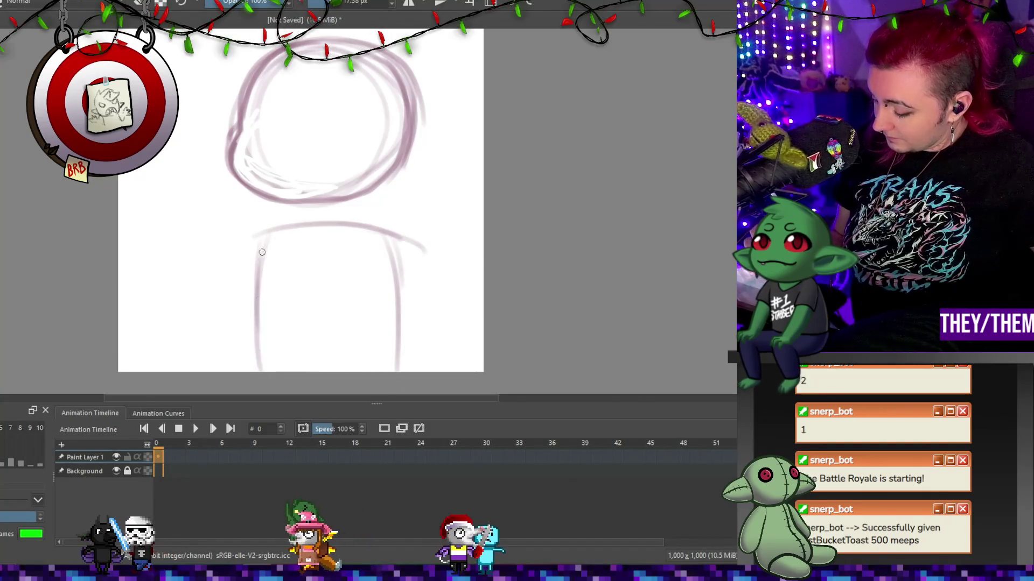
drag(269, 237, 395, 252)
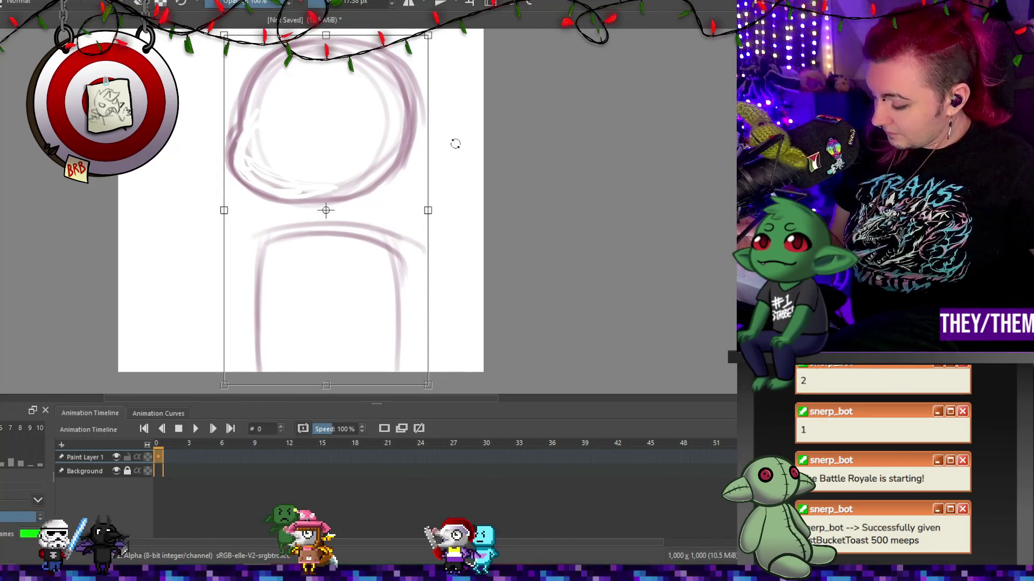
Lasso the head, move it down with a slight tilt, apply, and deselect.
key(Escape)
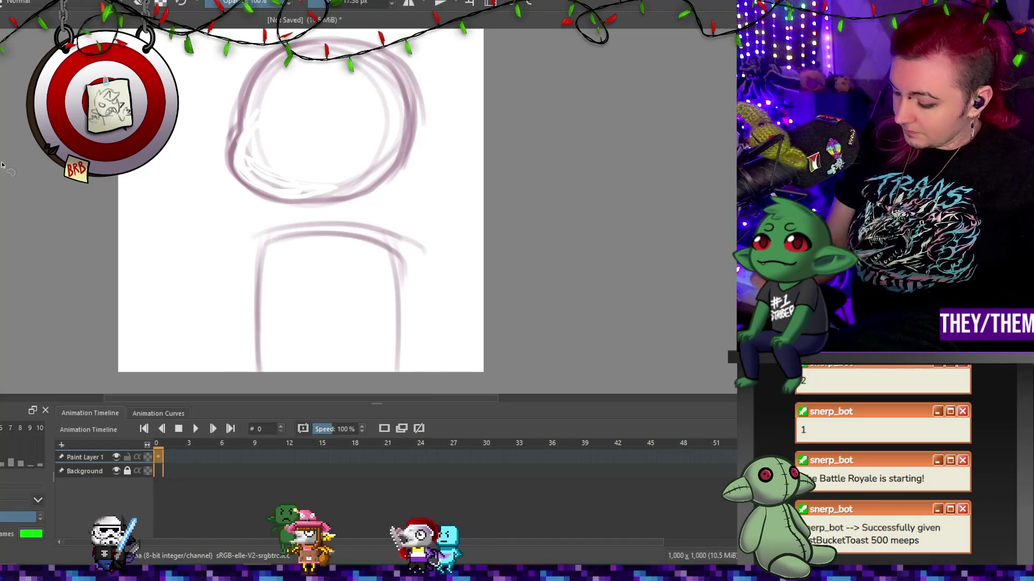
mouse_move(295, 216)
mouse_down()
mouse_move(438, 42)
mouse_move(296, 48)
mouse_up()
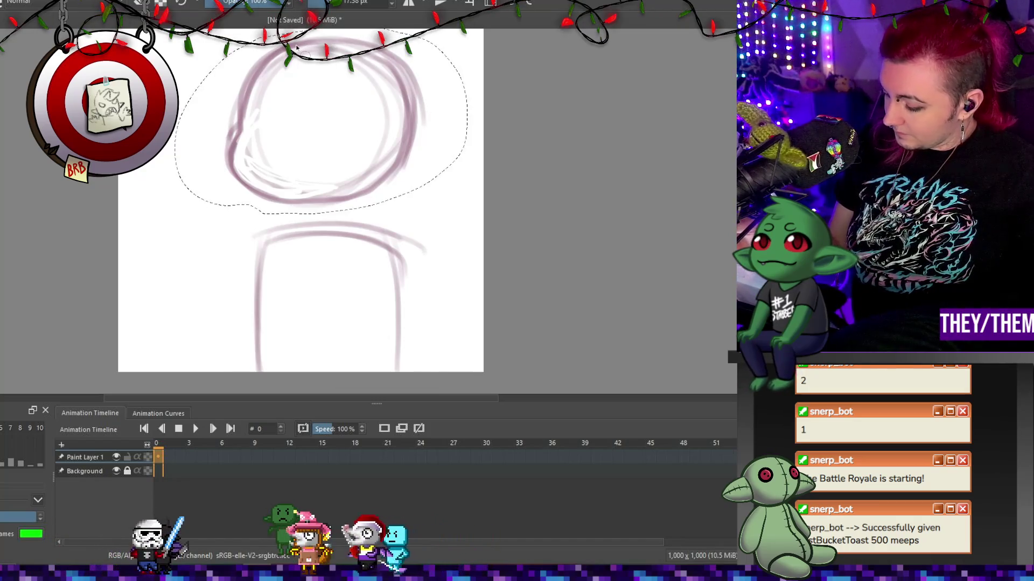
drag(381, 104, 389, 131)
key(Return)
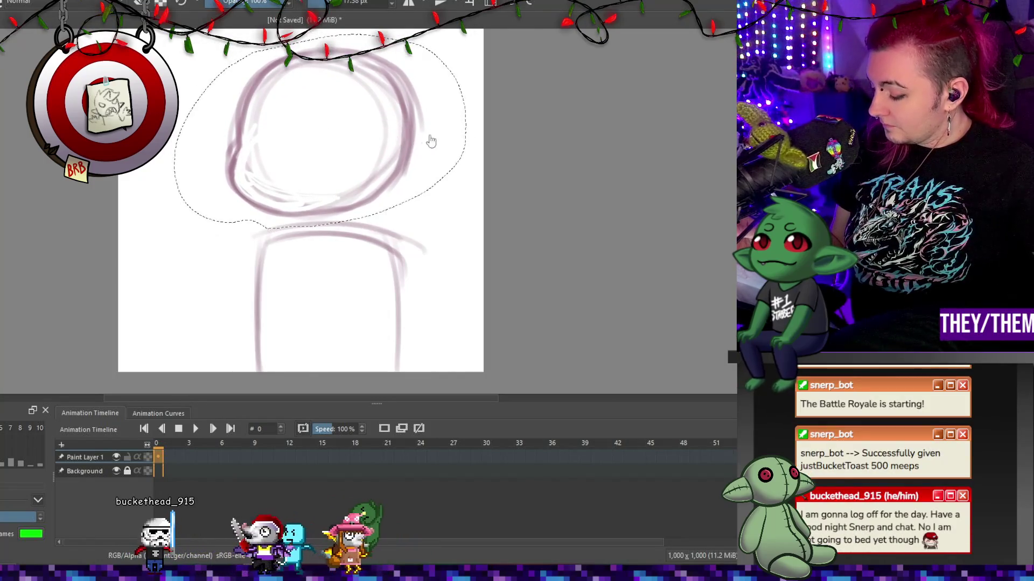
key(ctrl+shift+a)
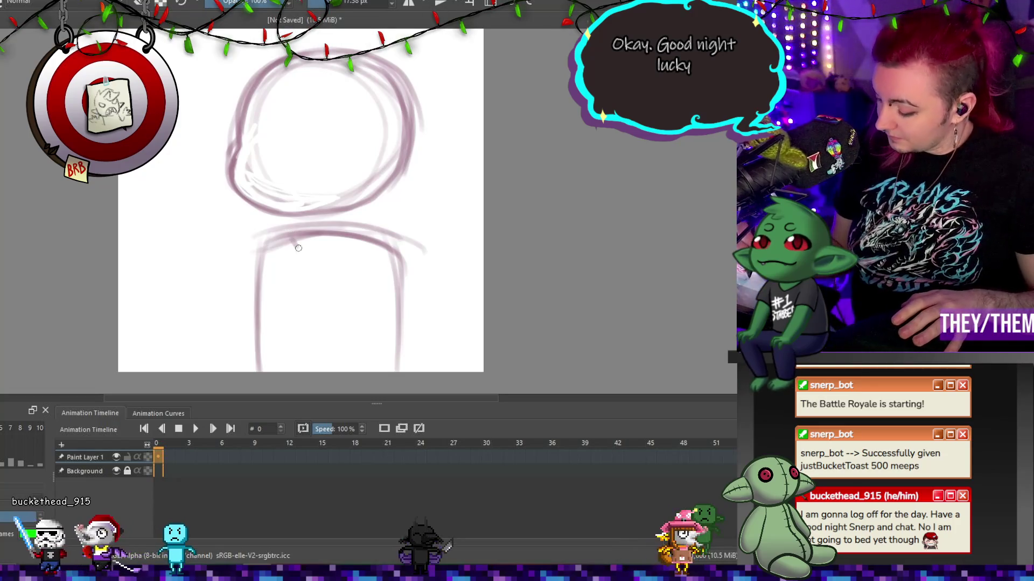
Draw the collar curve, neck, and left arm line below the head.
drag(291, 238, 349, 254)
mouse_move(310, 220)
mouse_down()
mouse_move(310, 233)
mouse_move(339, 216)
mouse_up()
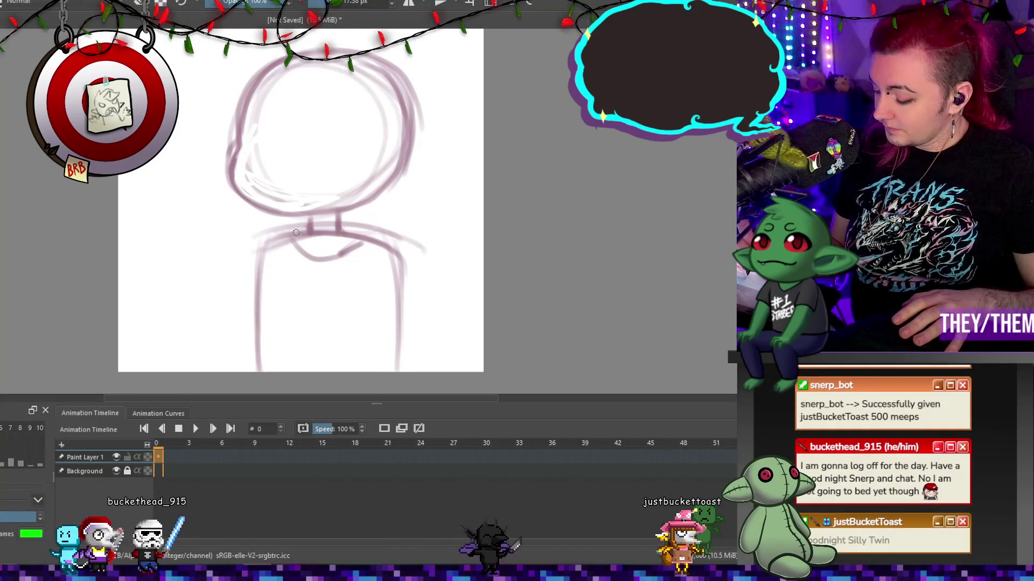
drag(255, 238, 230, 307)
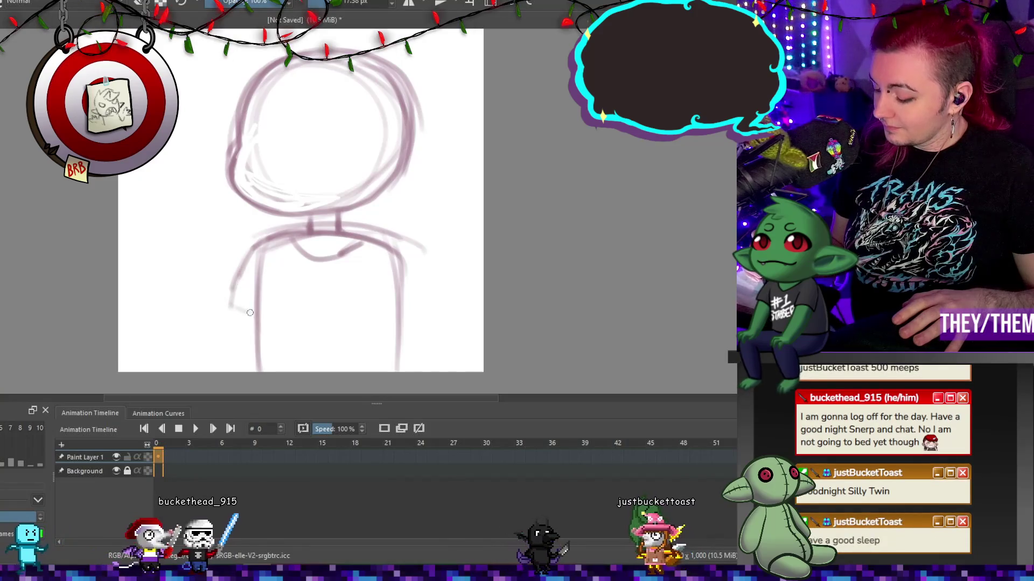
drag(316, 262, 362, 242)
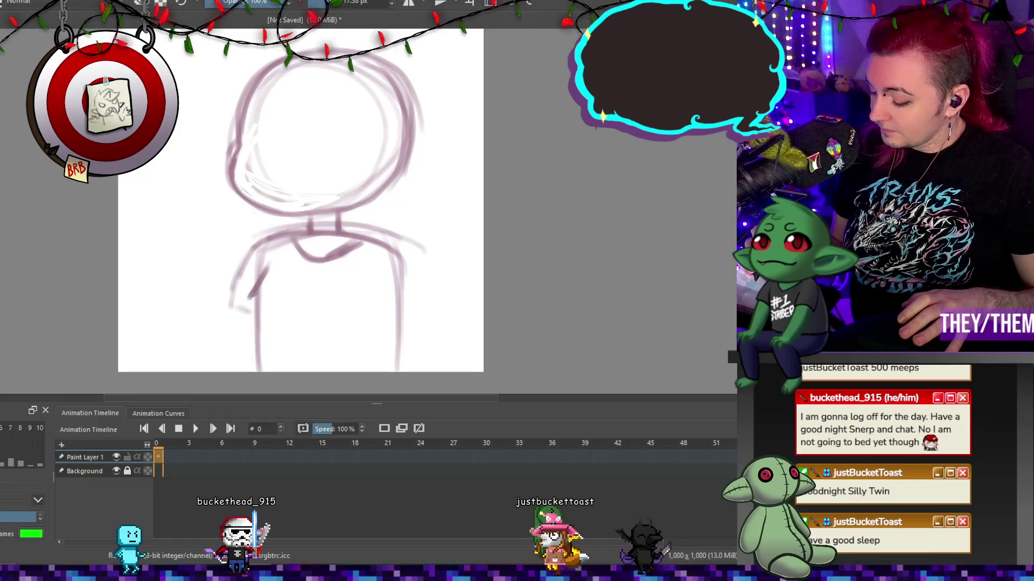
drag(268, 269, 249, 298)
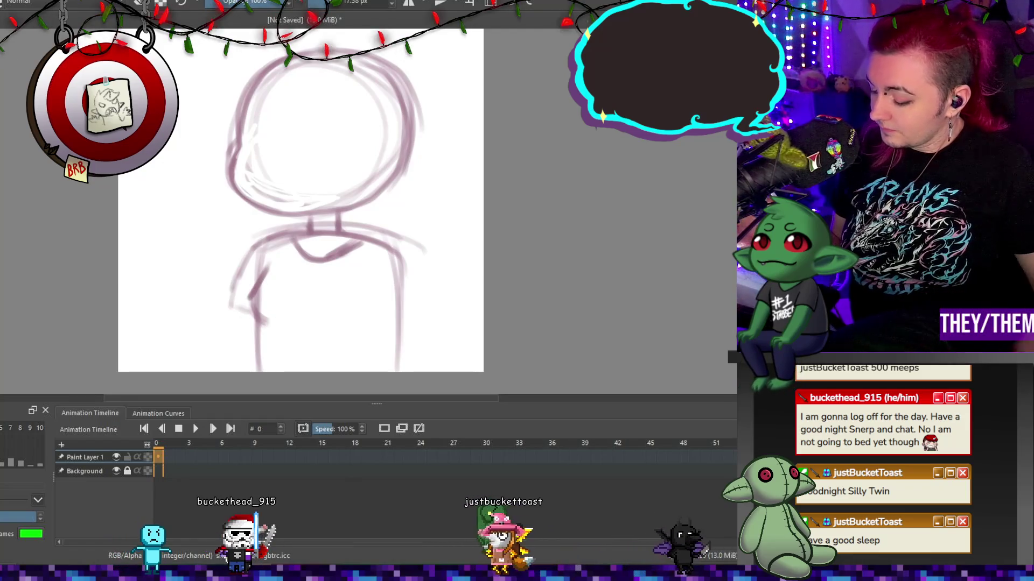
key(ctrl+z)
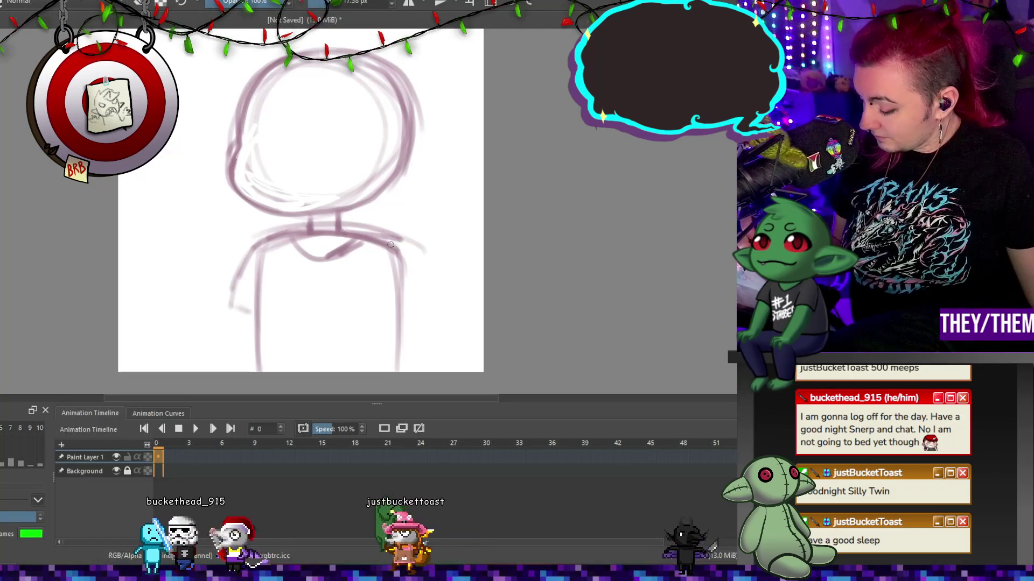
Add torso side lines, erase part of the right line, and lasso the head for transforming.
drag(267, 243, 278, 371)
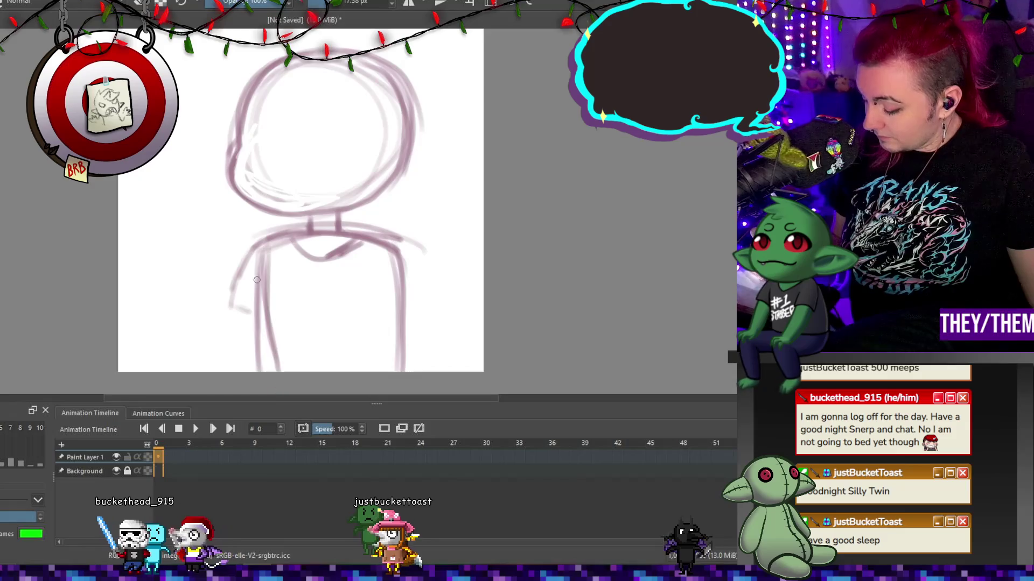
drag(389, 289, 380, 370)
drag(396, 258, 382, 372)
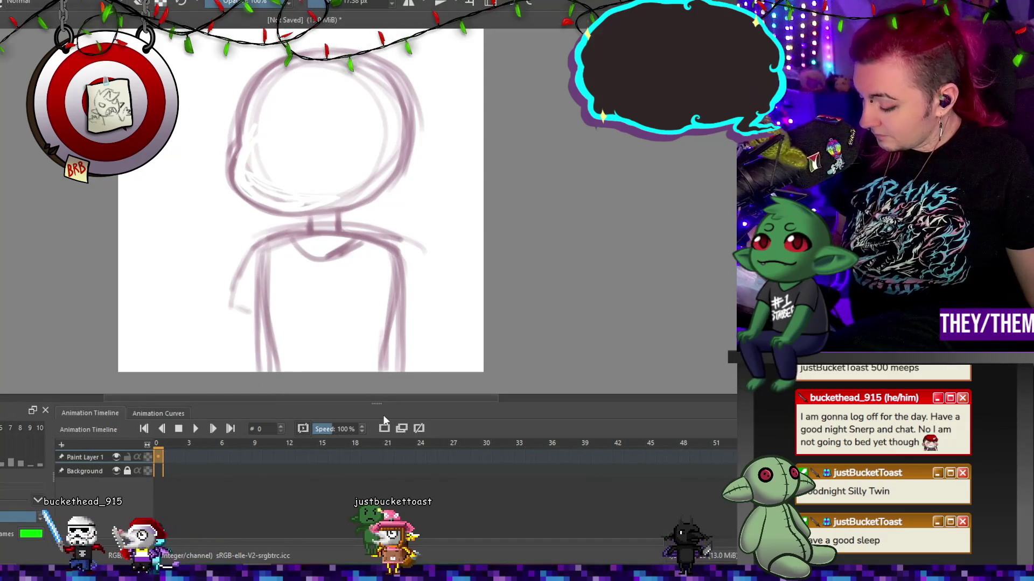
key(e)
drag(403, 283, 401, 372)
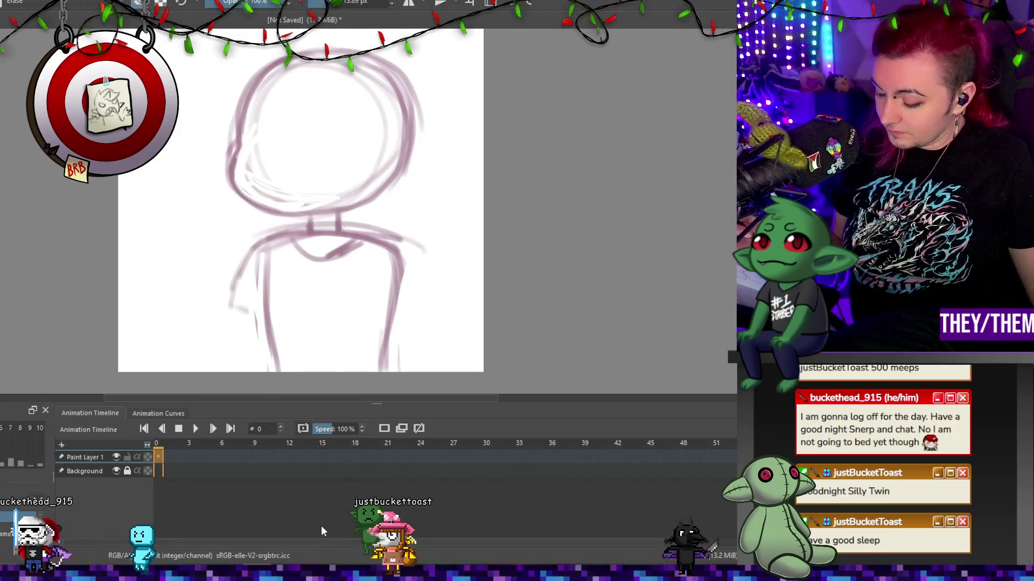
key(e)
mouse_move(242, 47)
mouse_down()
mouse_move(193, 220)
mouse_move(338, 223)
mouse_up()
key(ctrl+t)
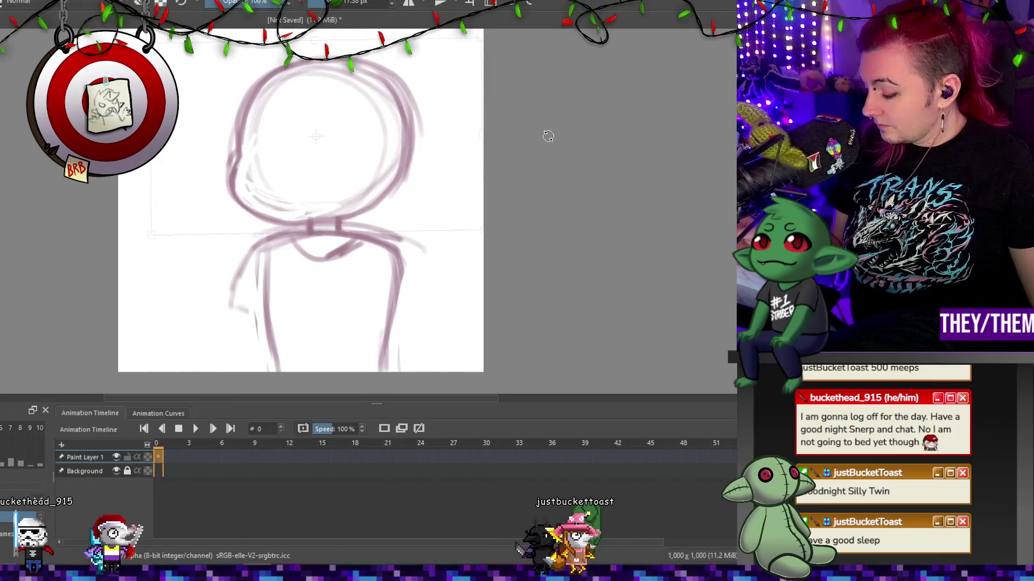
Shear the head so its top leans left and its bottom shifts right, then apply.
drag(330, 42, 324, 42)
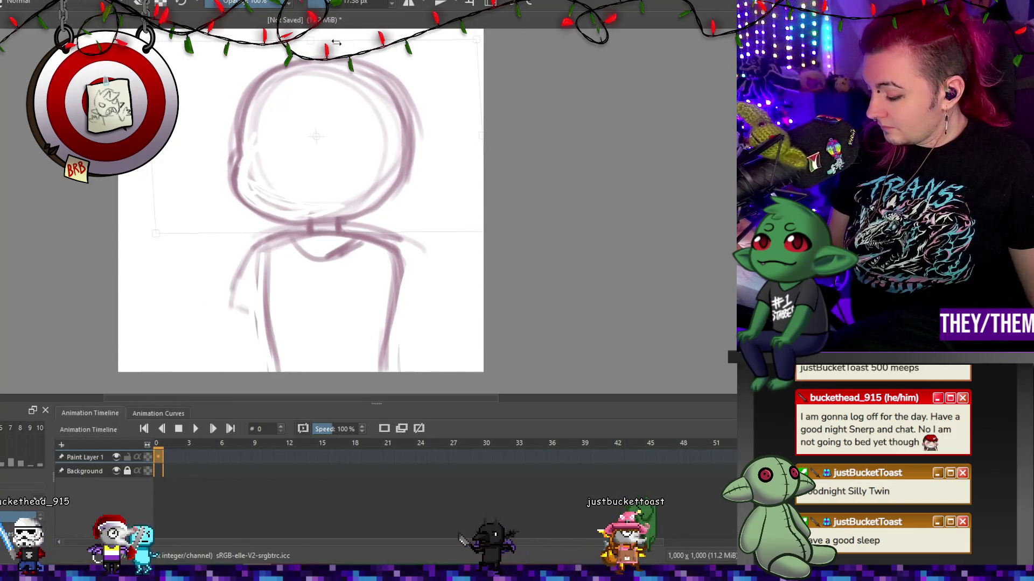
key(Return)
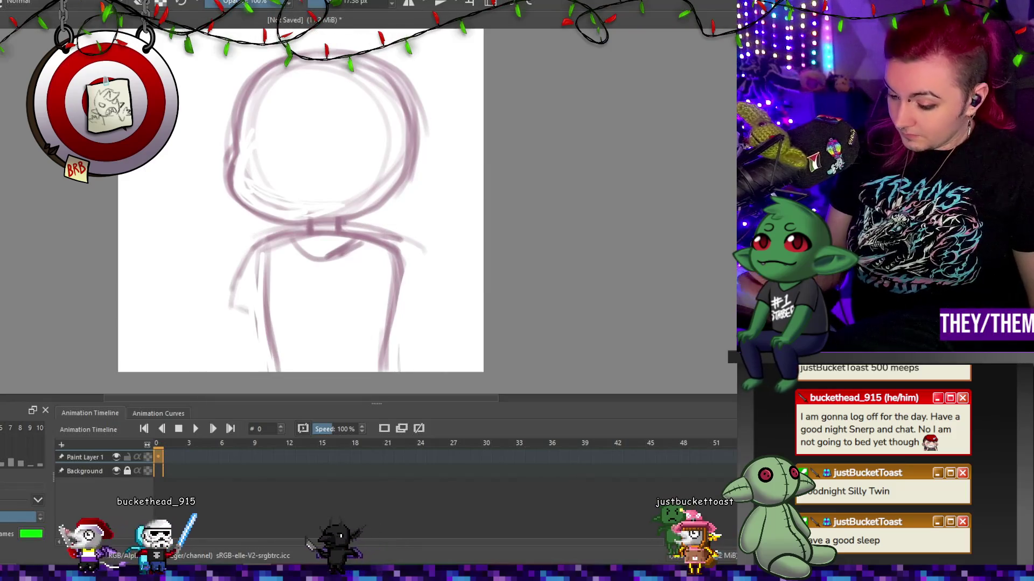
Draw the right arm, shoulder lines, left sleeve and arm, and the sleeve hems.
mouse_move(419, 268)
mouse_down()
mouse_move(419, 301)
mouse_move(379, 299)
mouse_up()
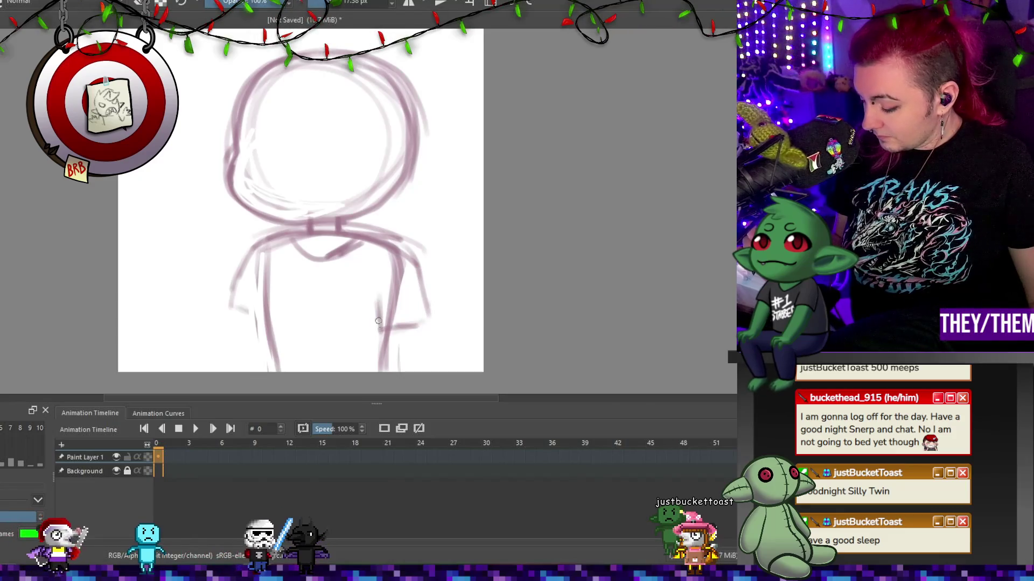
drag(350, 225, 393, 242)
drag(260, 253, 244, 275)
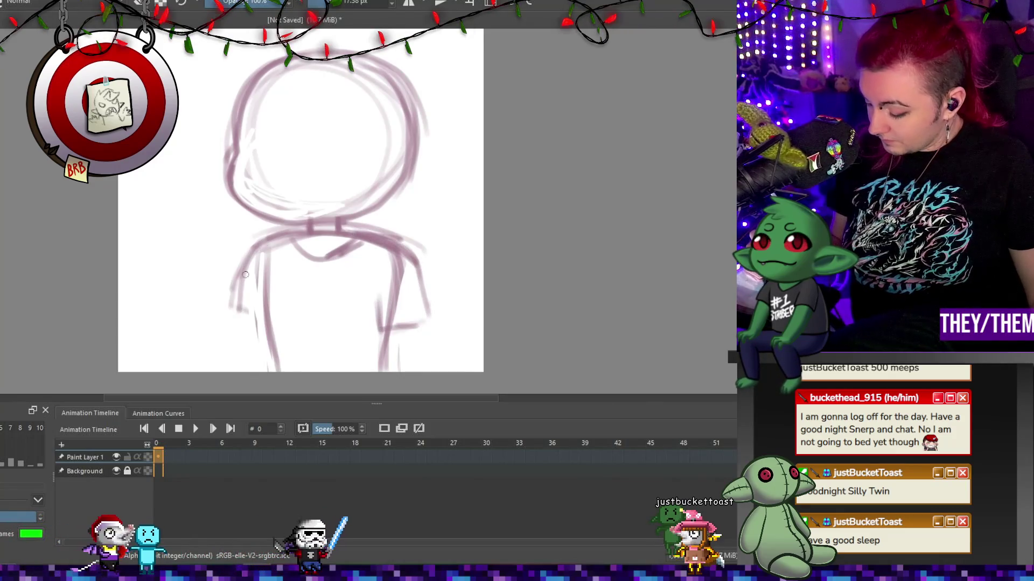
mouse_move(241, 371)
mouse_down()
mouse_move(246, 329)
mouse_move(269, 323)
mouse_up()
drag(428, 331, 431, 370)
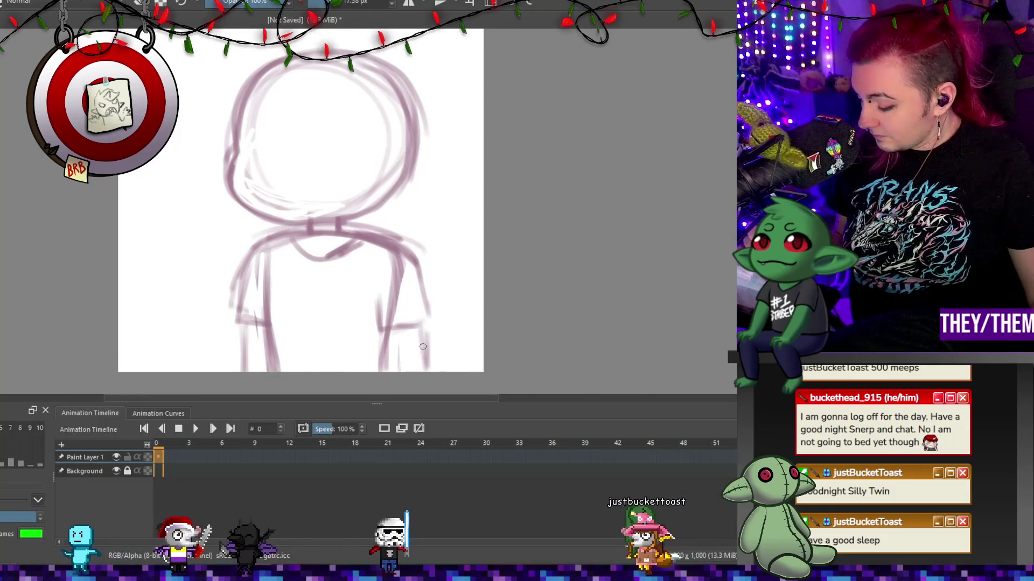
Erase stray marks on the left sleeve and redraw its edge darker with a larger brush.
key(e)
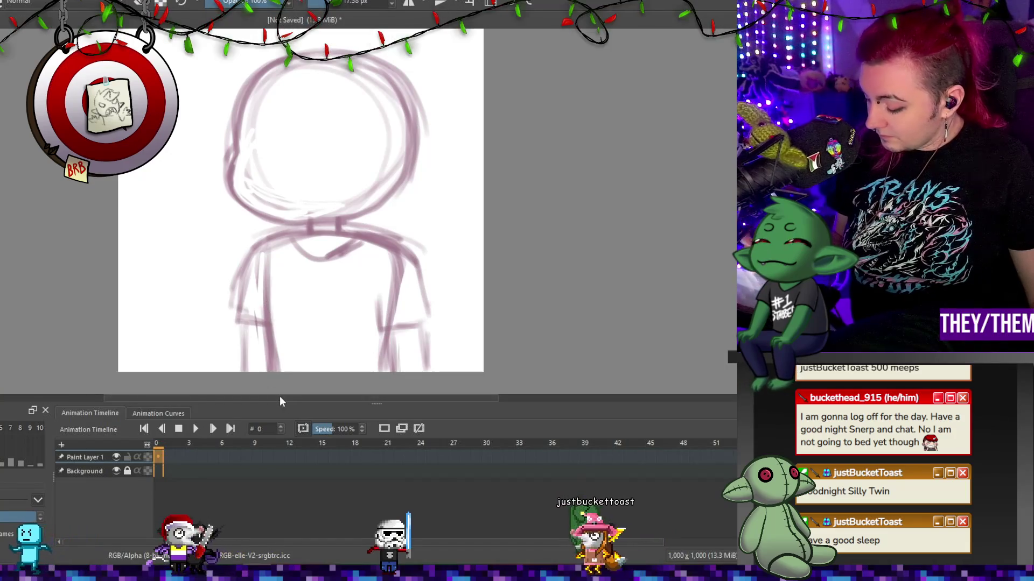
drag(262, 283, 264, 264)
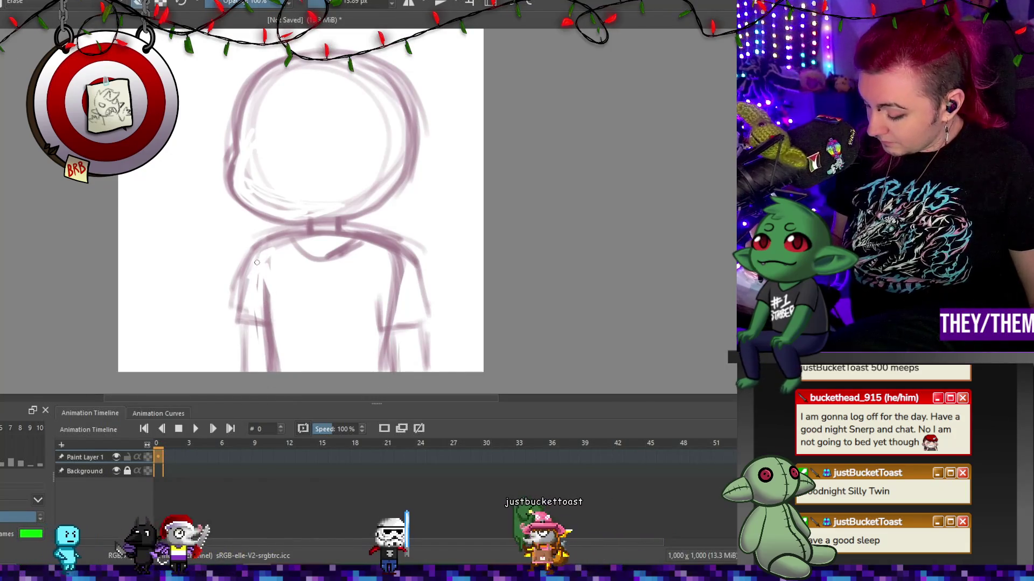
mouse_move(247, 310)
mouse_down()
mouse_move(270, 283)
mouse_move(262, 285)
mouse_up()
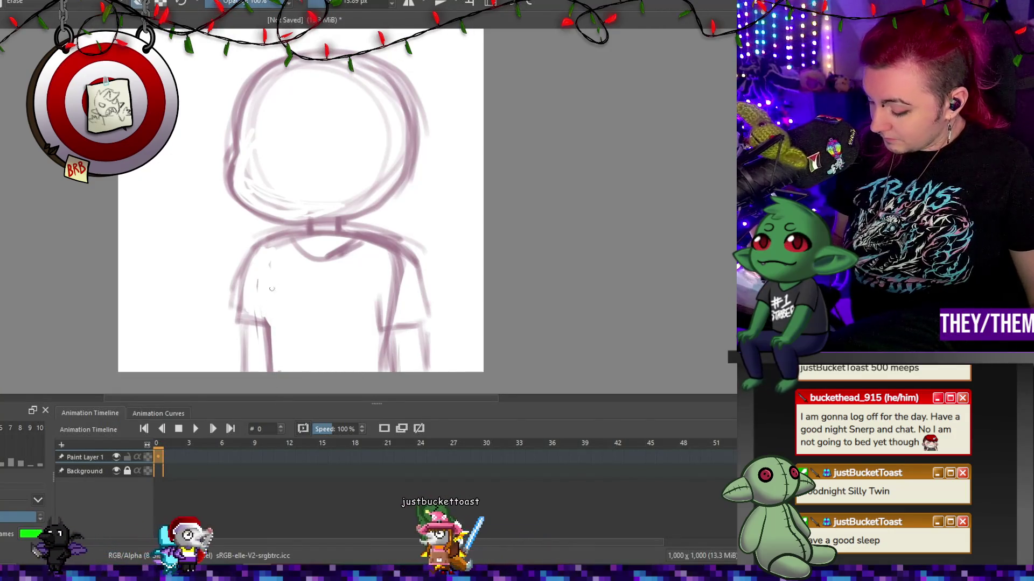
key(e)
key(bracketright)
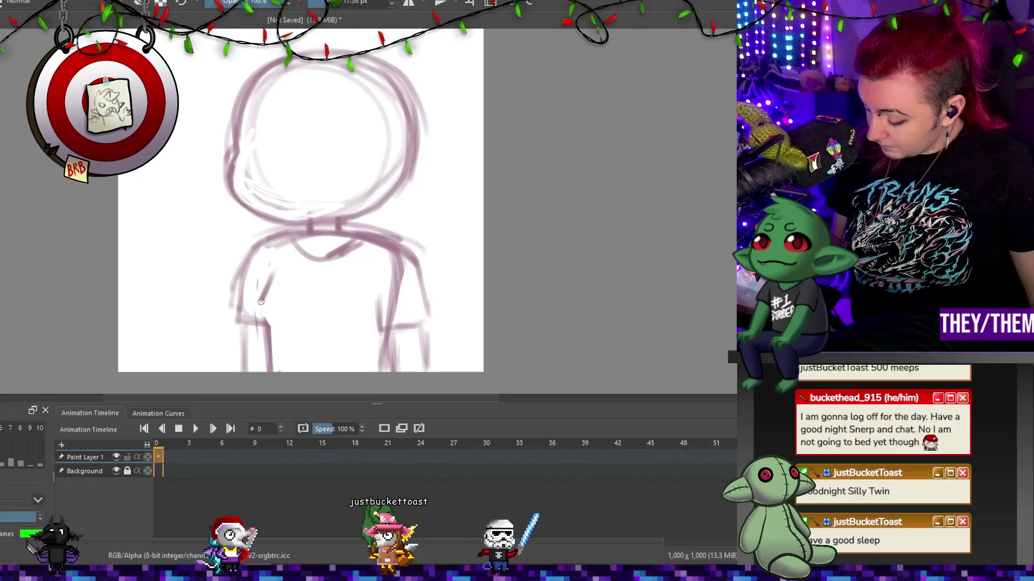
drag(270, 273, 277, 333)
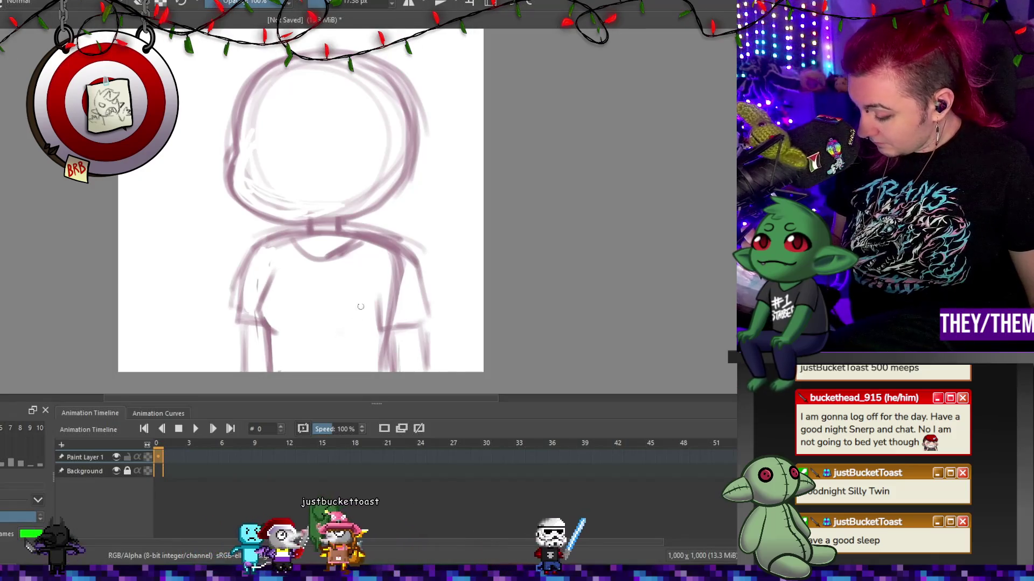
Erase stray strokes on the right sleeve, the neckline, and the left shirt outline.
key(e)
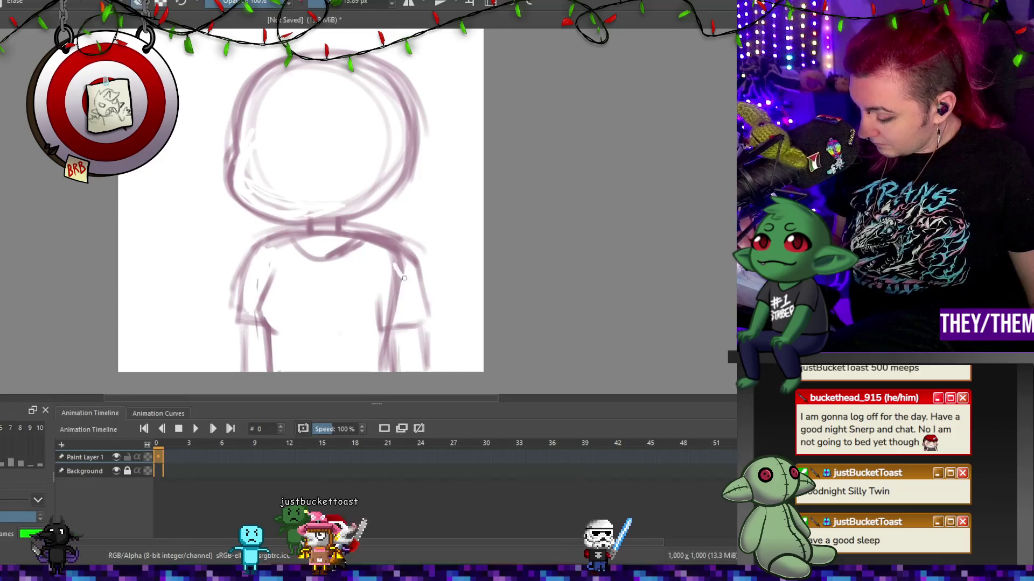
drag(404, 278, 390, 322)
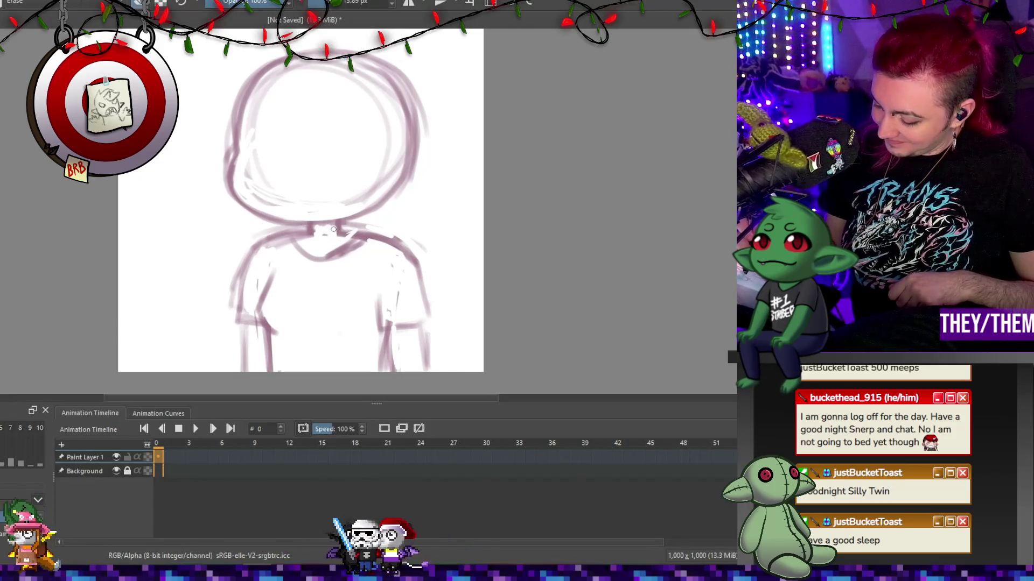
drag(323, 231, 330, 249)
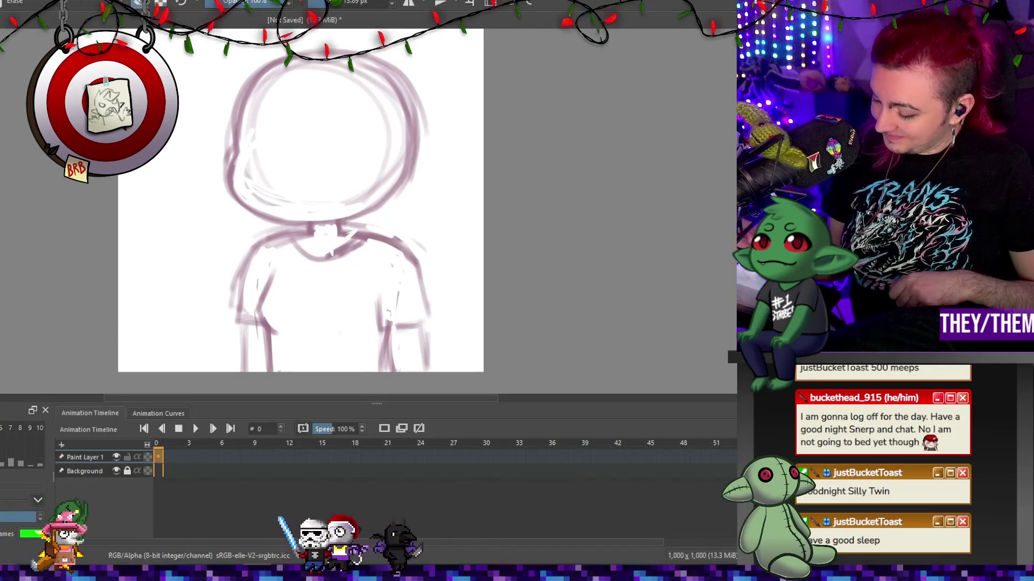
key(e)
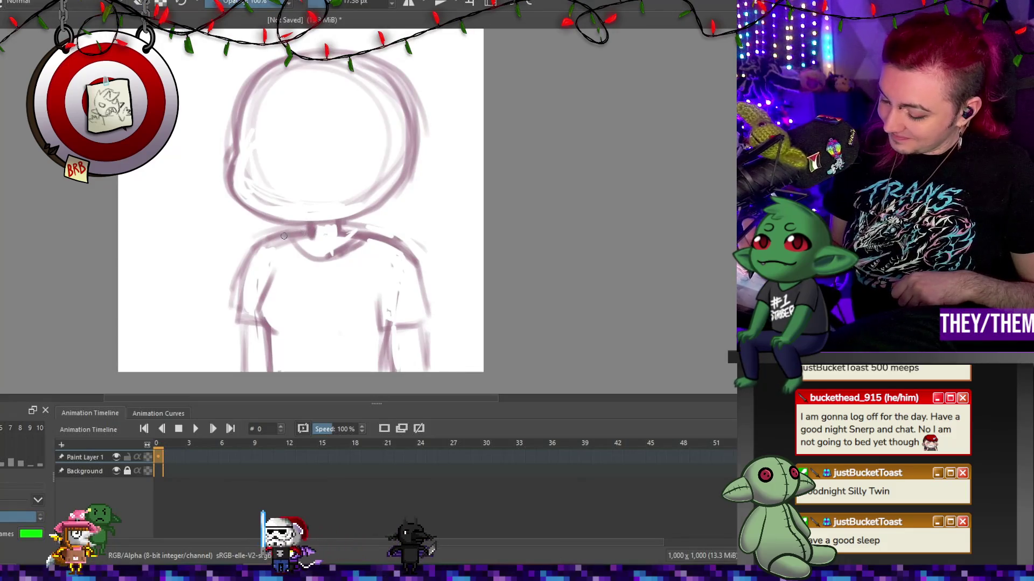
key(e)
drag(232, 280, 236, 292)
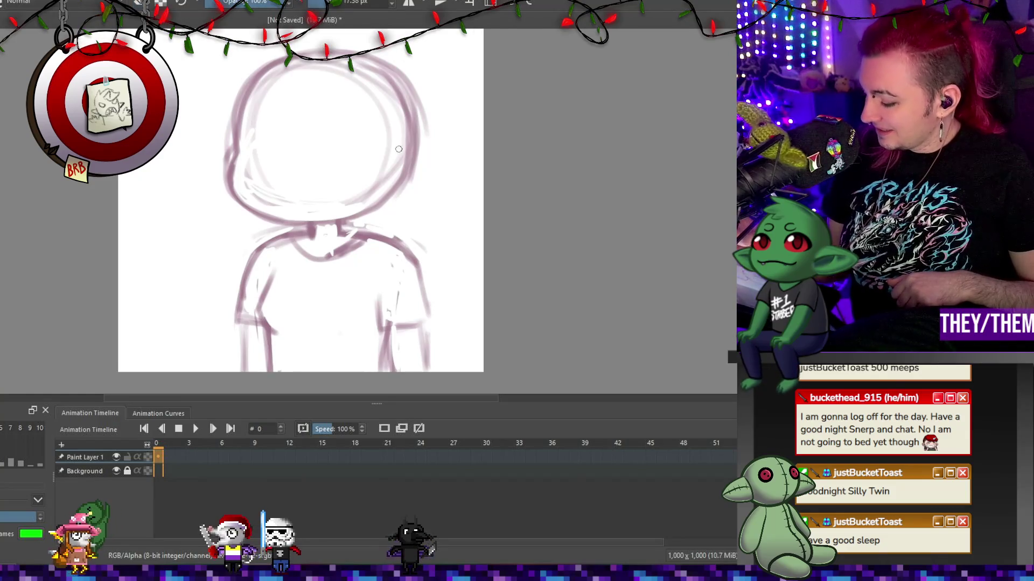
Draw an ear on the head's right side and trim its stroke.
mouse_move(396, 153)
mouse_down()
mouse_move(416, 150)
mouse_move(399, 191)
mouse_up()
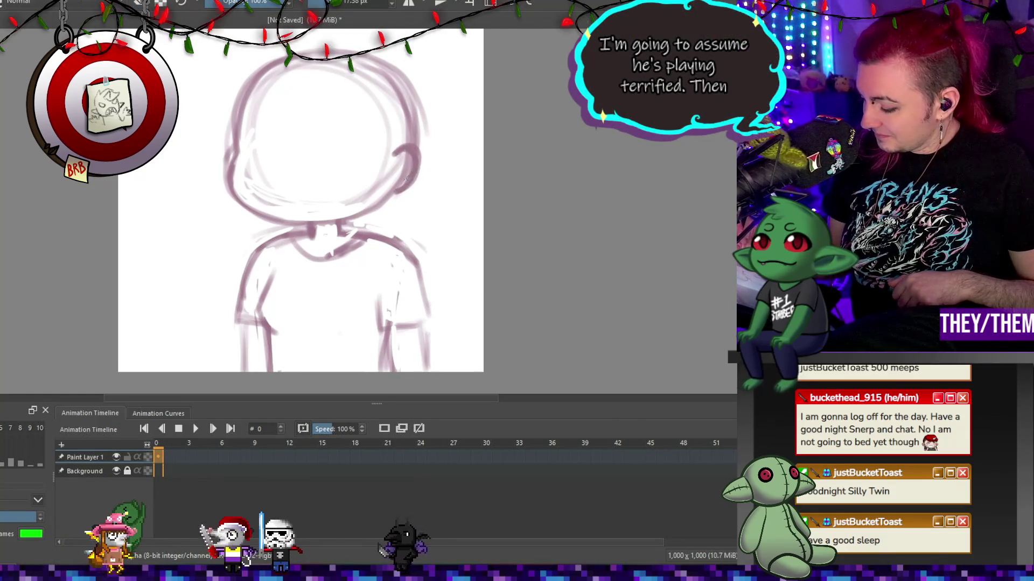
key(e)
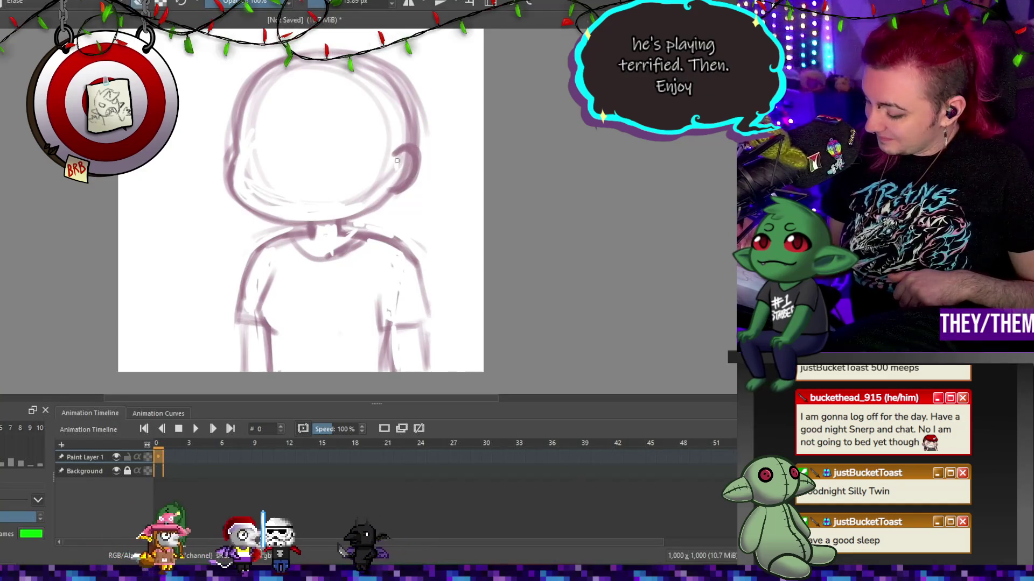
mouse_move(401, 179)
mouse_down()
mouse_move(410, 152)
mouse_move(412, 180)
mouse_move(388, 193)
mouse_move(403, 178)
mouse_up()
key(e)
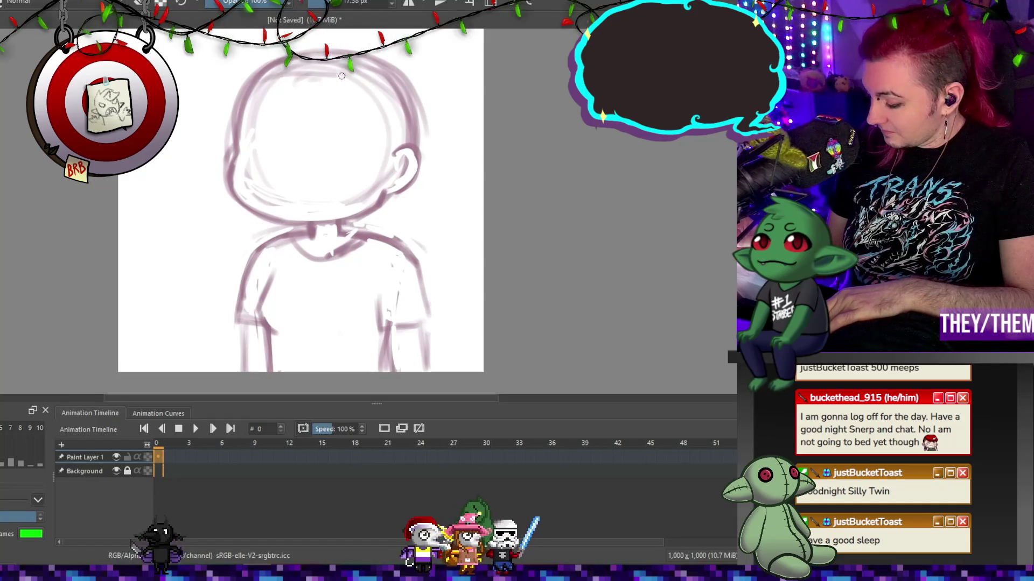
Sketch long hair strands down both sides of the face and darken the top-right outline.
drag(384, 79, 363, 194)
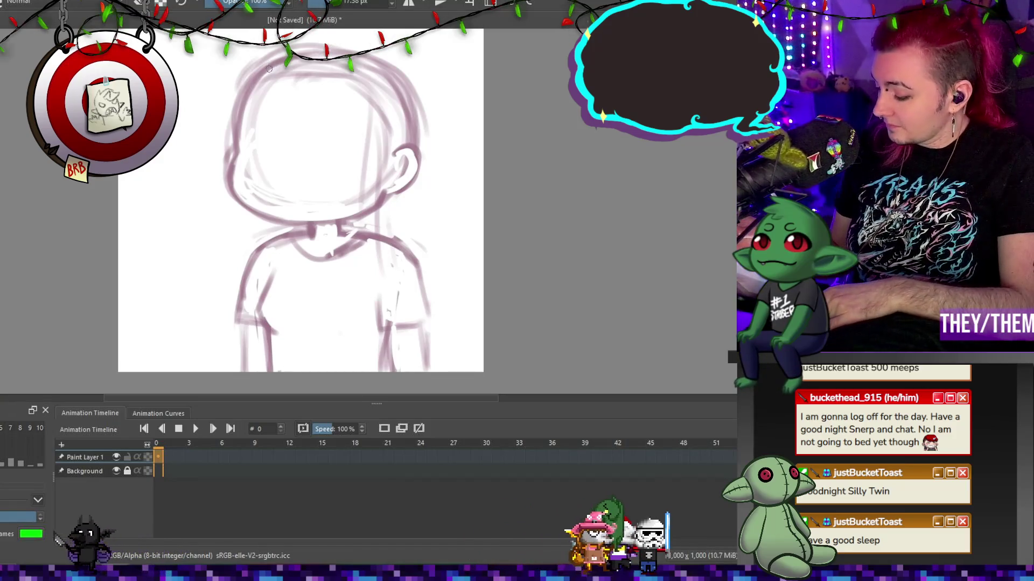
drag(244, 162, 229, 250)
drag(237, 69, 224, 156)
drag(225, 169, 241, 257)
drag(367, 280, 369, 205)
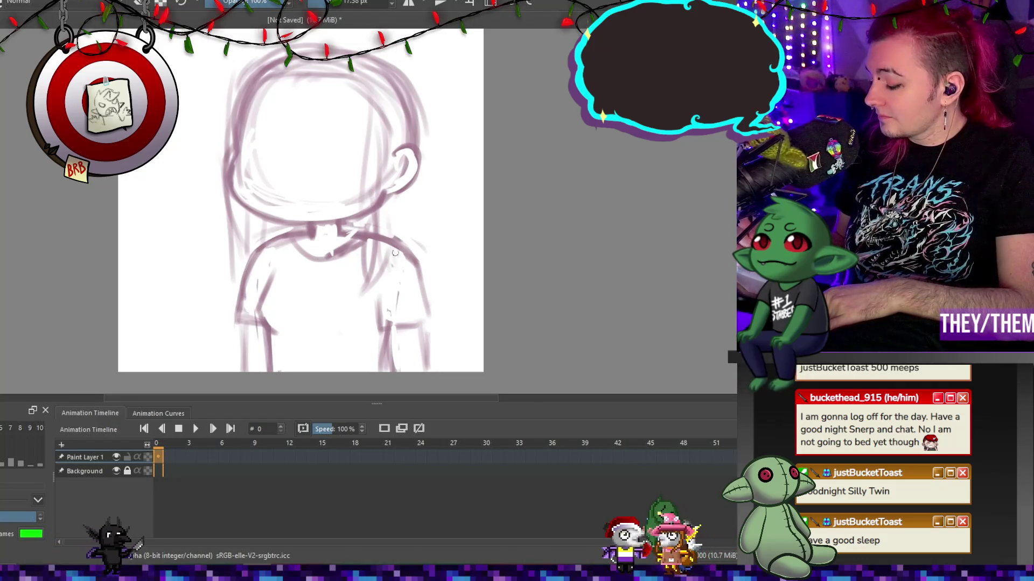
drag(377, 60, 419, 93)
drag(425, 216, 423, 260)
drag(342, 56, 365, 128)
drag(345, 88, 368, 200)
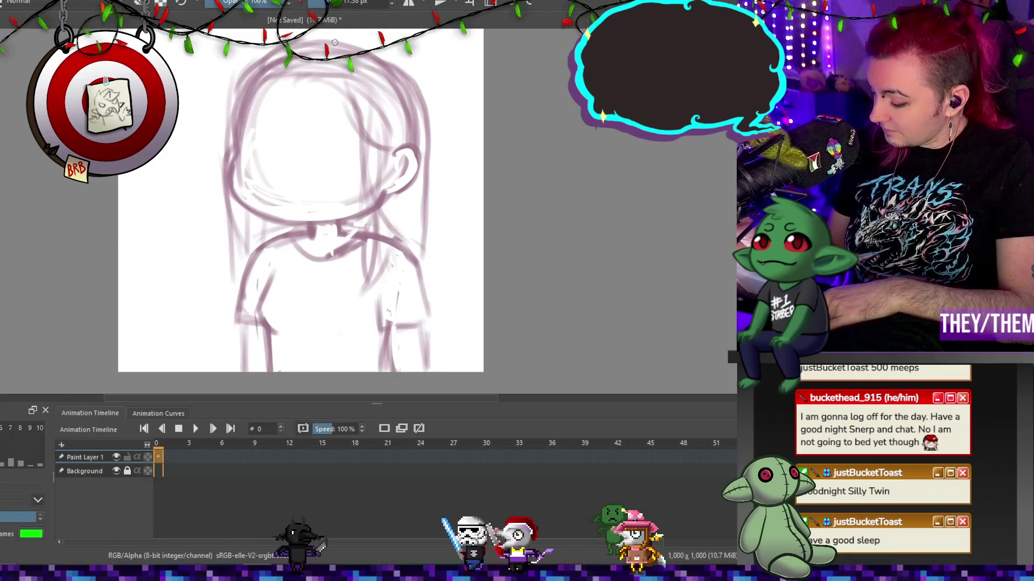
mouse_move(391, 63)
mouse_down()
mouse_move(430, 247)
mouse_move(427, 282)
mouse_up()
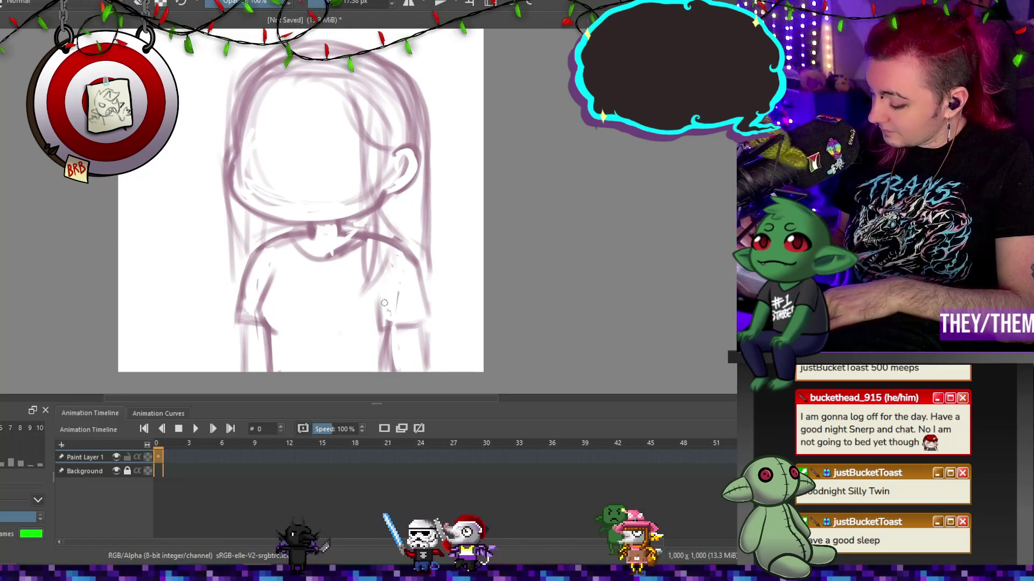
Undo the last right-side hair stroke and start enlarging the whole sketch.
key(ctrl+z)
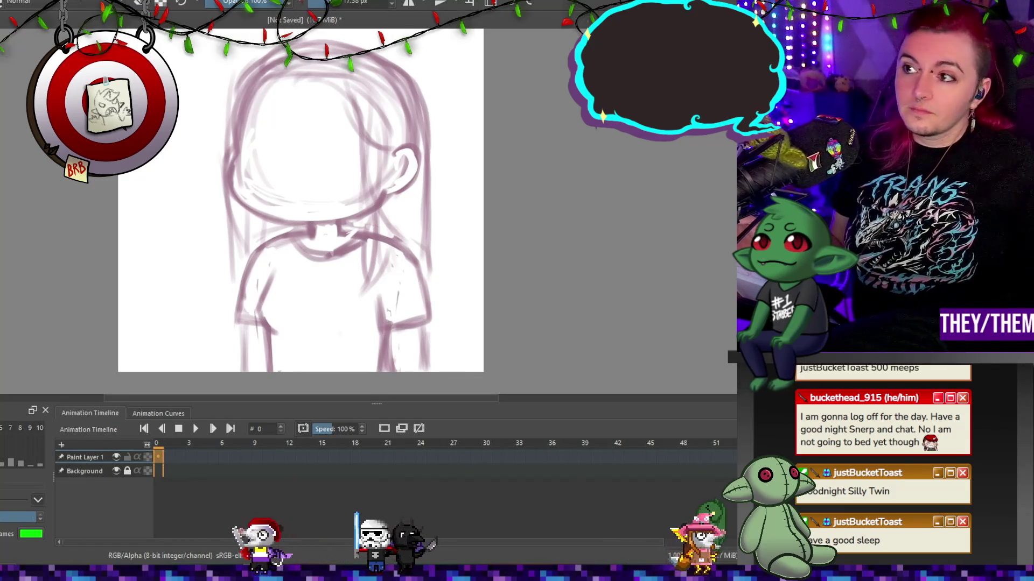
key(ctrl+t)
mouse_move(434, 226)
mouse_down()
mouse_move(445, 196)
mouse_move(473, 215)
mouse_up()
Finish enlarging the sketch, shifting it left and down, and apply the resize.
drag(399, 226, 387, 237)
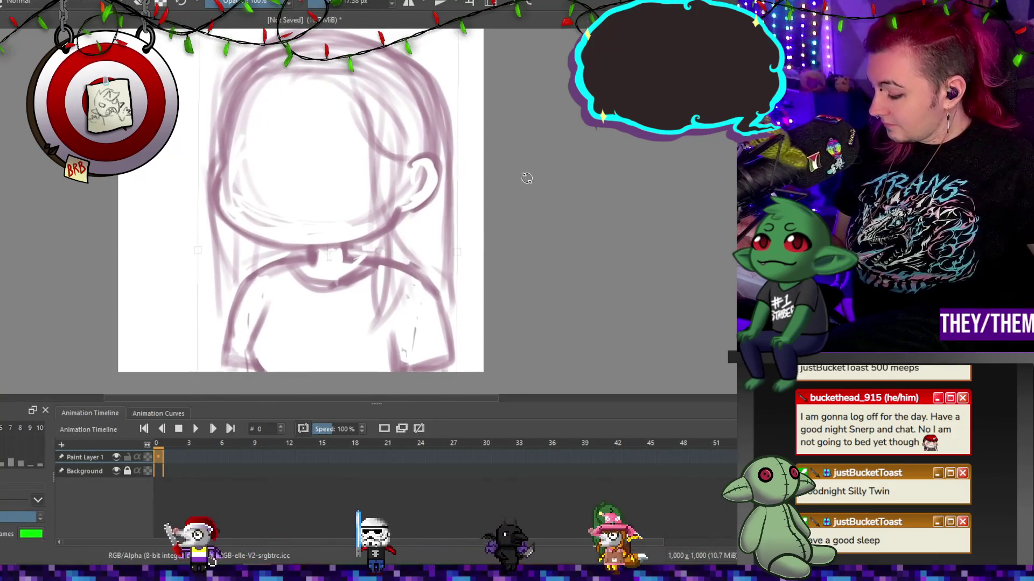
key(Return)
scroll(686, 182, up, 2)
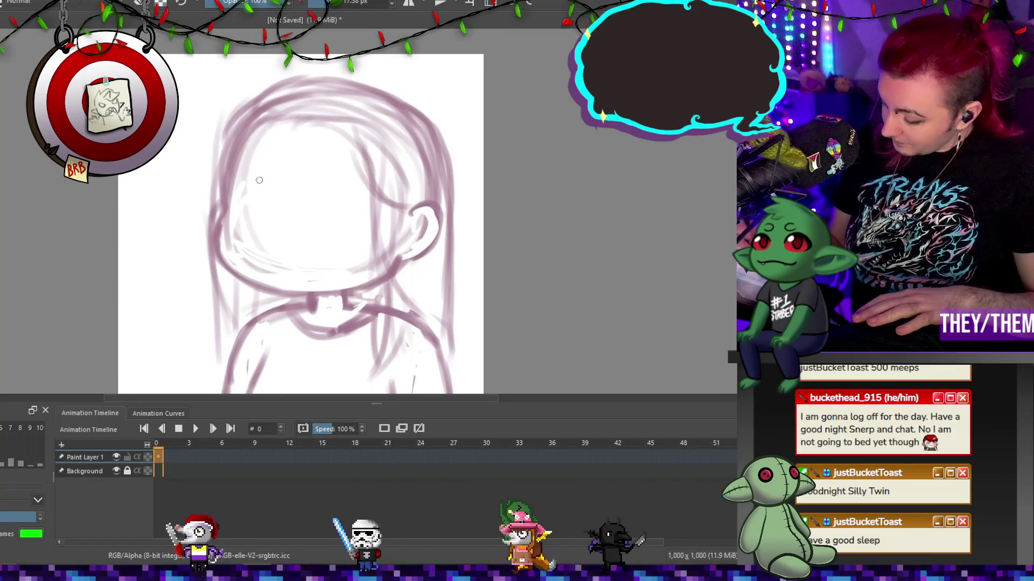
Draw two large round eyes, darken their outlines, and add pupil marks inside each.
drag(259, 180, 257, 178)
drag(335, 181, 347, 218)
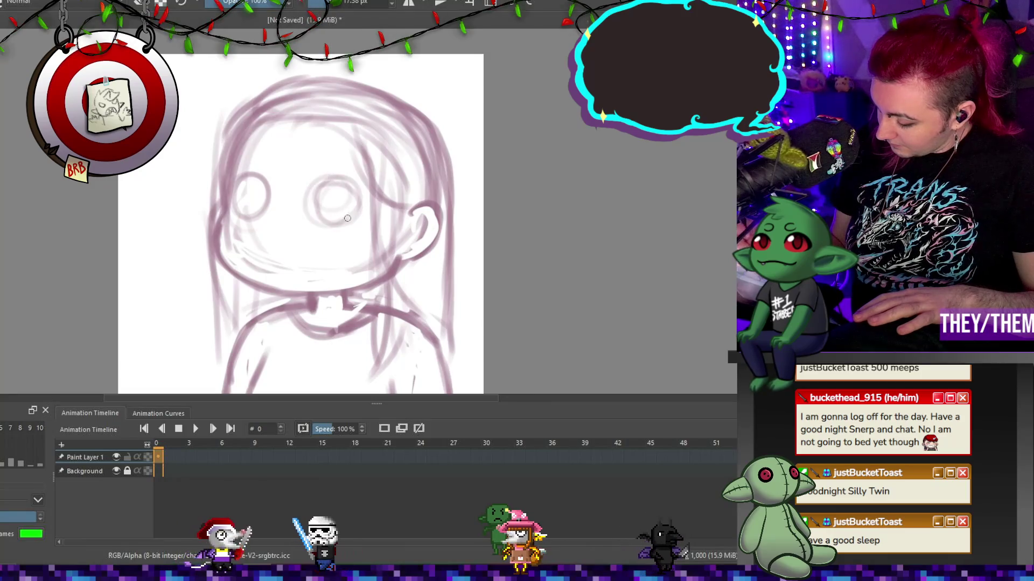
drag(323, 182, 317, 189)
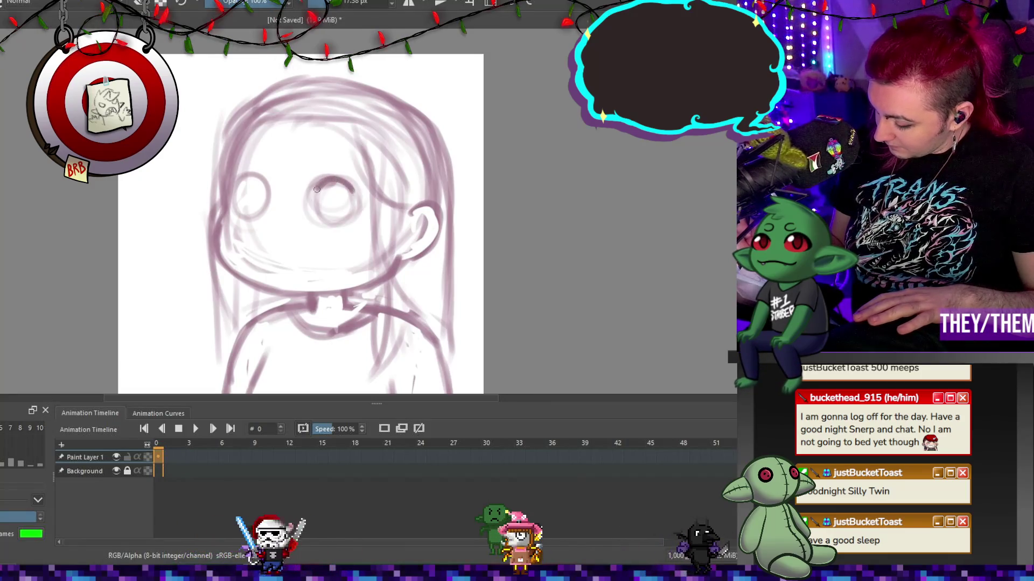
key(bracketright)
mouse_move(260, 178)
mouse_down()
mouse_move(239, 208)
mouse_move(269, 192)
mouse_up()
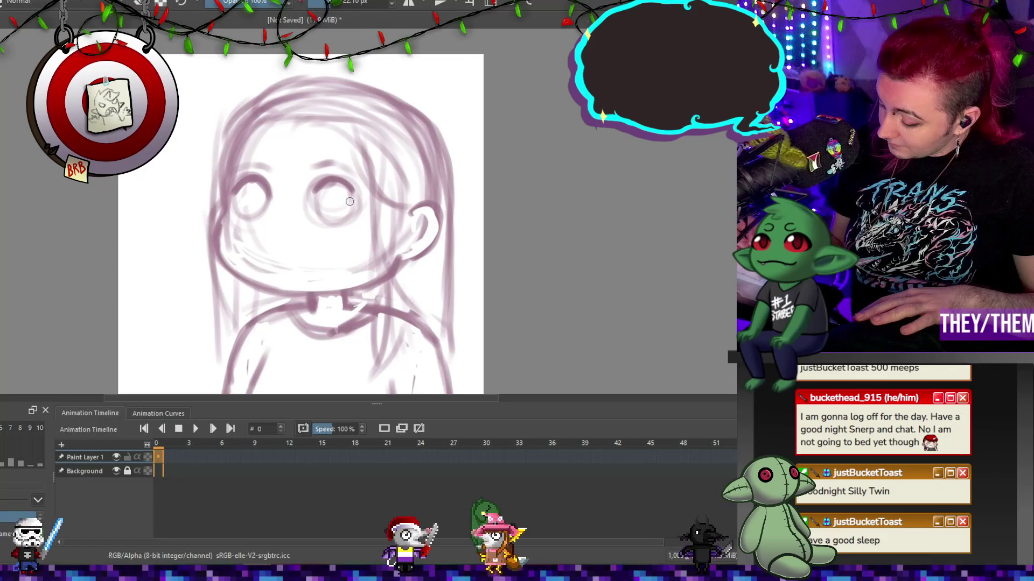
key(bracketleft)
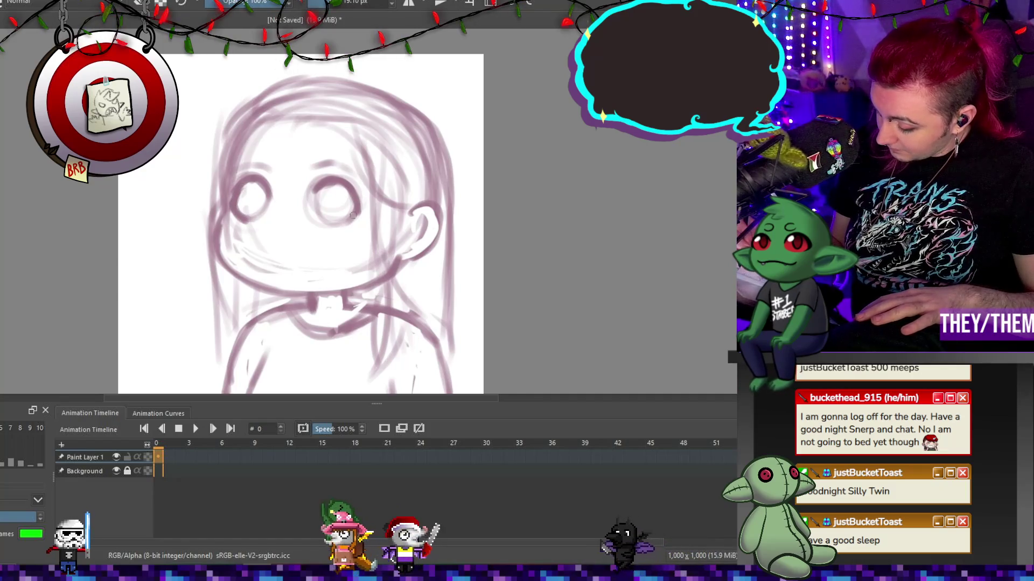
drag(340, 189, 339, 221)
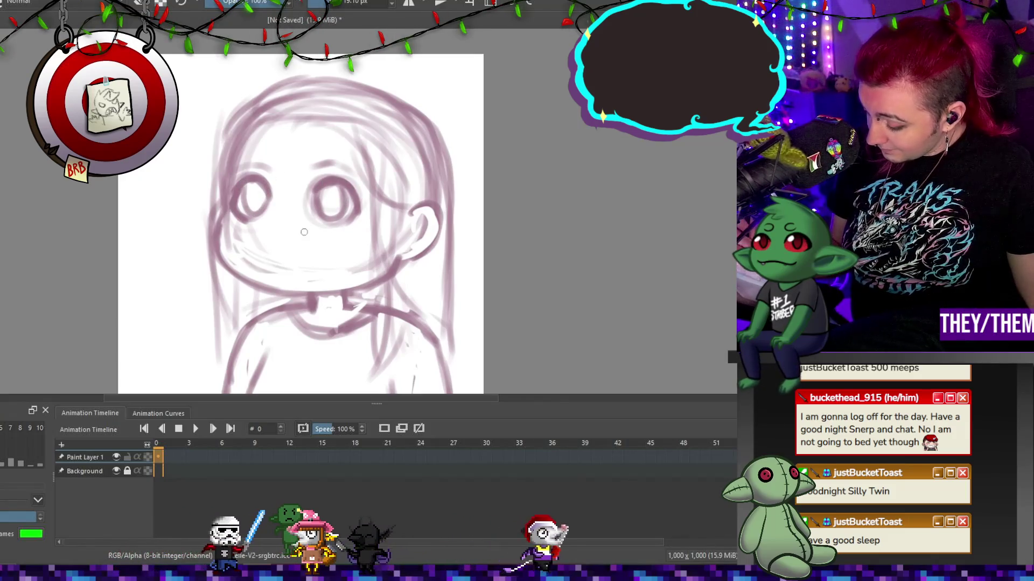
drag(248, 186, 261, 218)
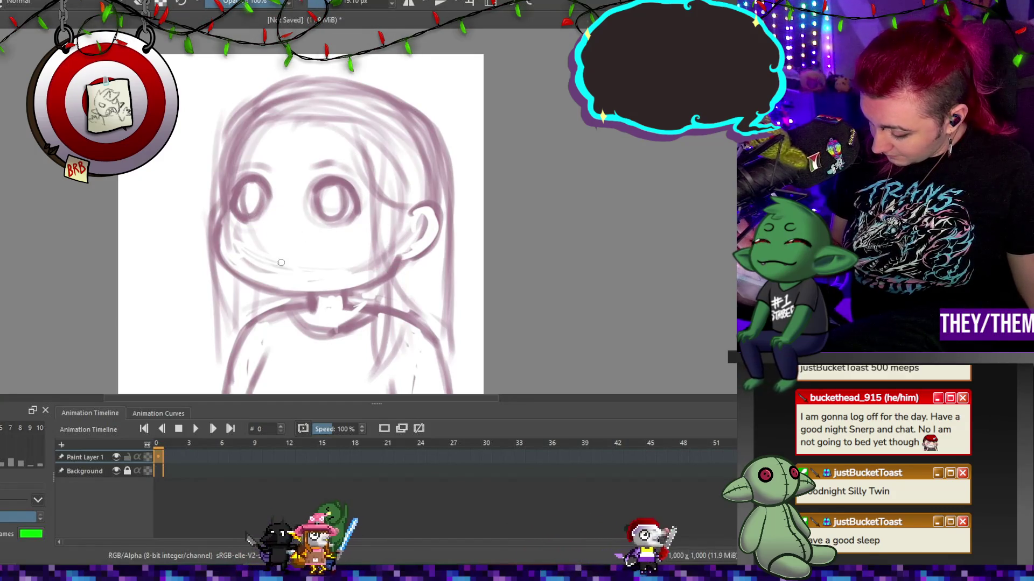
key(ctrl+z)
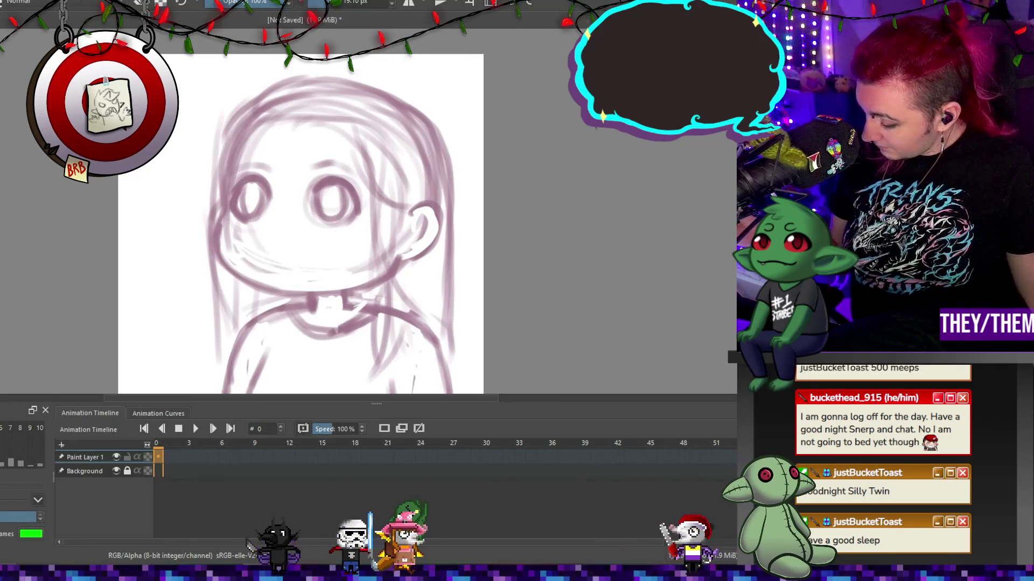
Erase part of the chin stroke, then draw a small smile and two freckle dots on the right cheek.
drag(225, 248, 243, 236)
key(e)
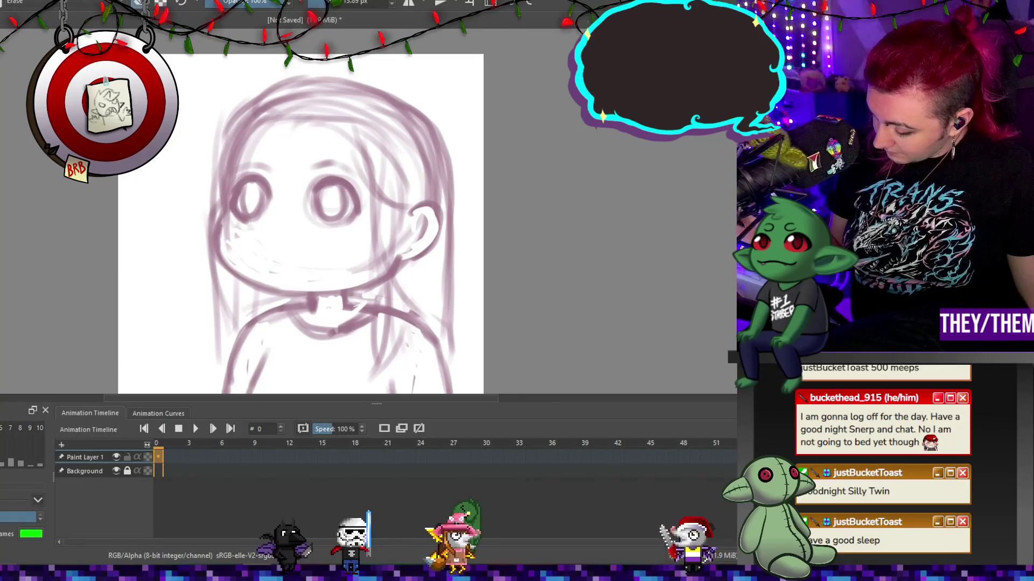
drag(265, 251, 314, 254)
click(343, 236)
click(352, 236)
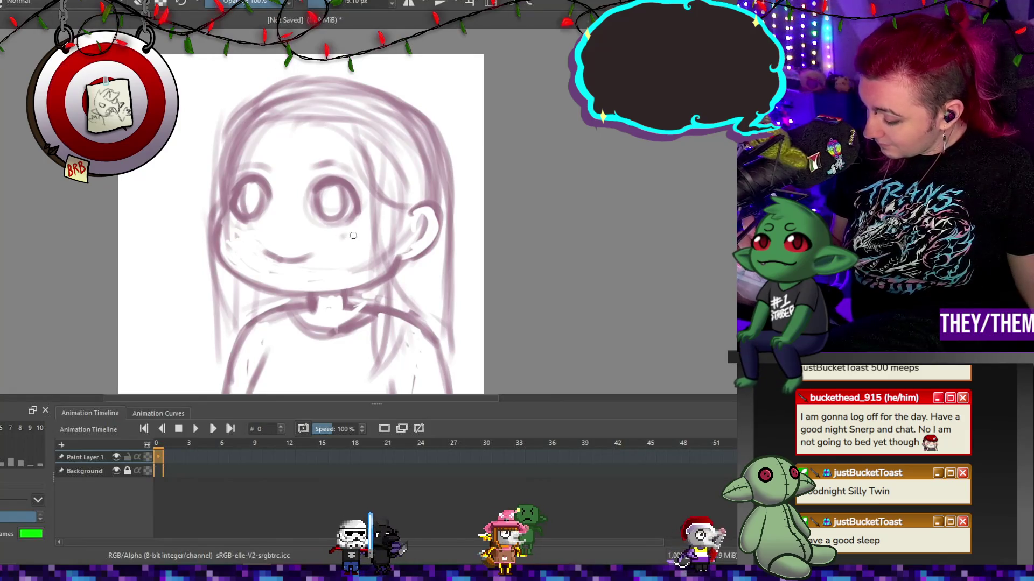
Add a hair strand beside the ear, refine the ear and cheek lines, and erase stray left-cheek marks.
drag(412, 202, 418, 289)
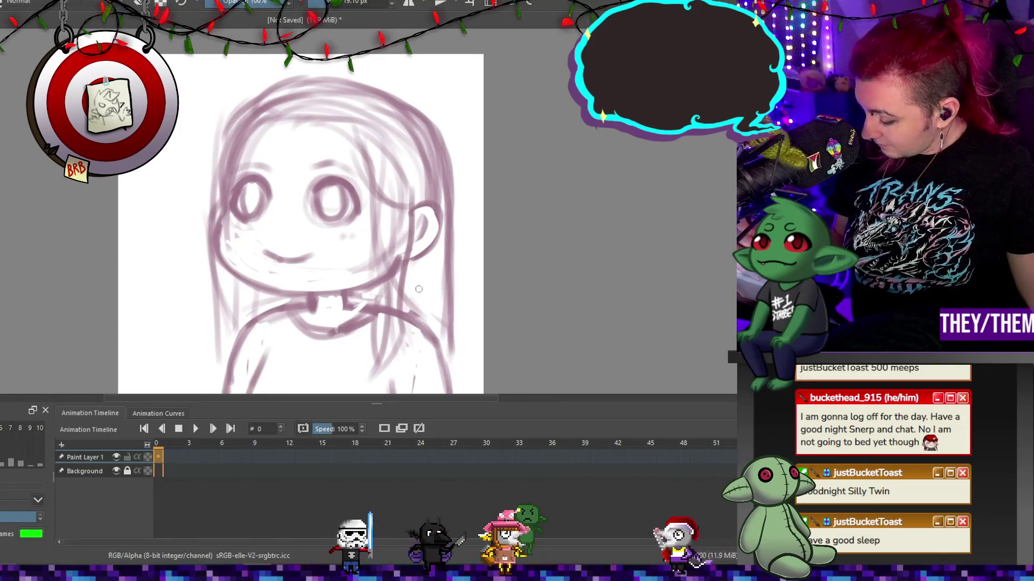
drag(431, 219, 415, 244)
drag(236, 233, 226, 275)
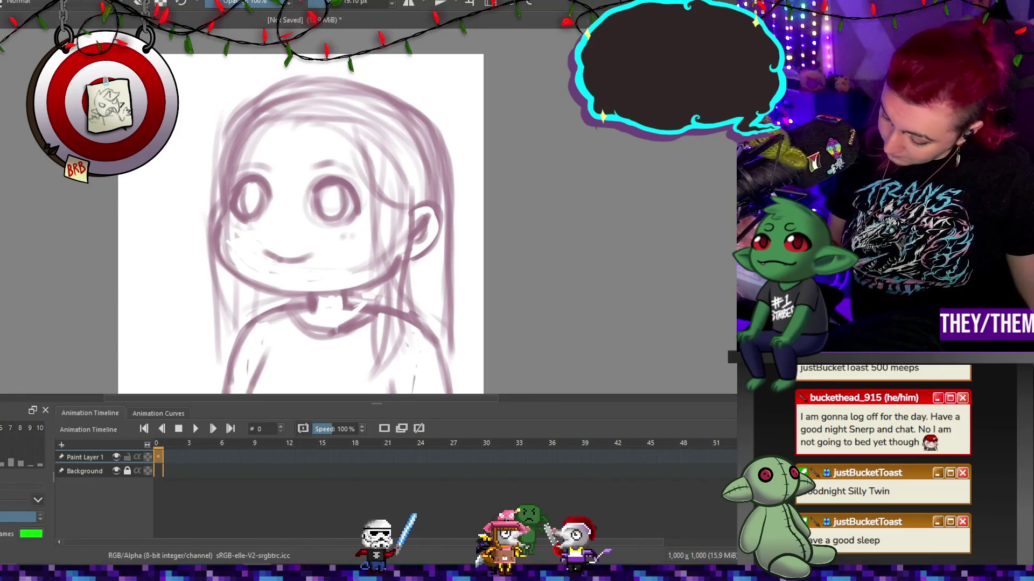
mouse_move(229, 223)
mouse_down()
mouse_move(226, 242)
mouse_move(268, 276)
mouse_move(232, 265)
mouse_move(339, 271)
mouse_up()
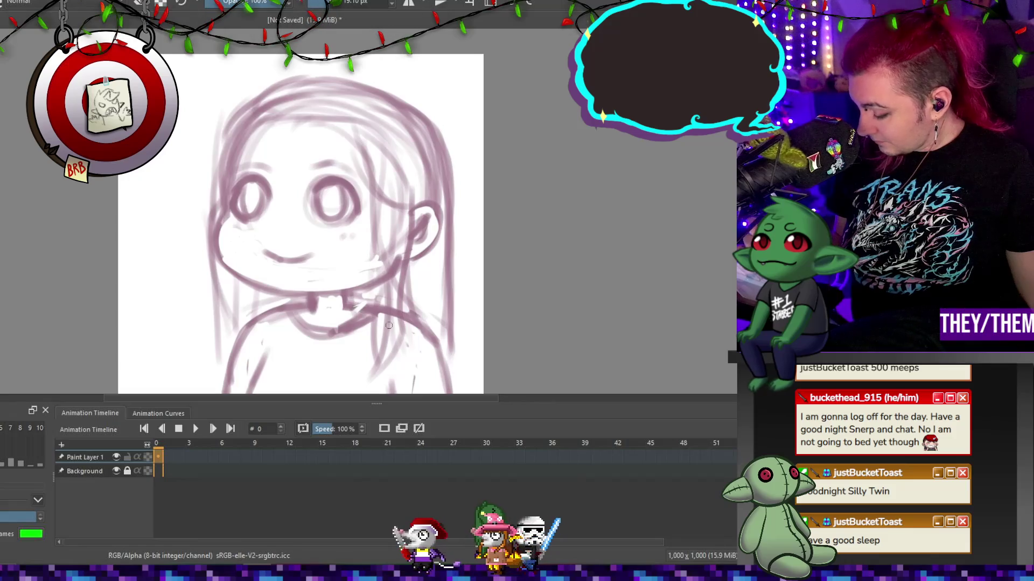
Replace the faint arm strokes with a single darker arm line.
scroll(268, 282, down, 3)
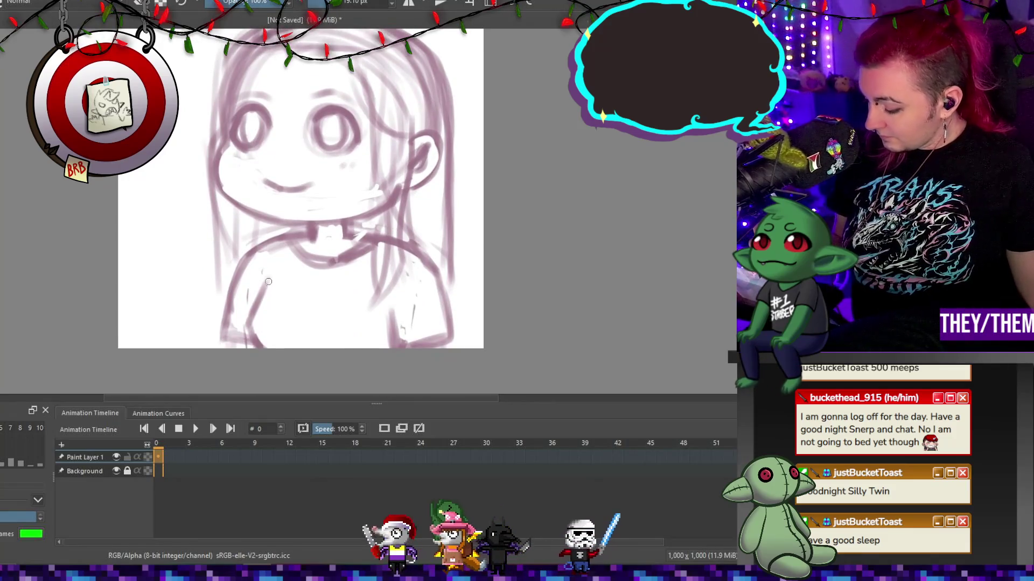
drag(268, 286, 264, 331)
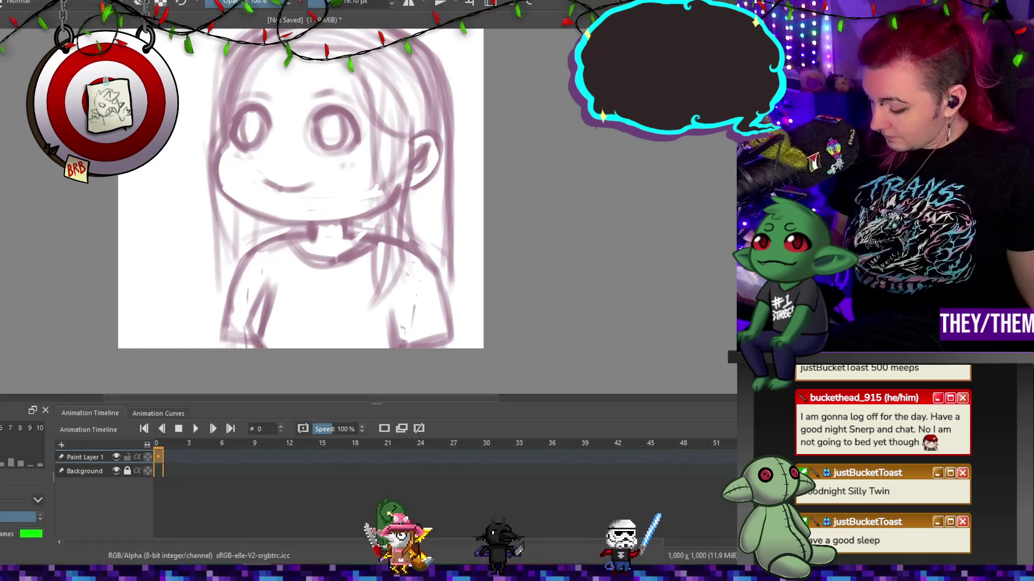
key(e)
mouse_move(269, 280)
mouse_down()
mouse_move(245, 326)
mouse_move(261, 319)
mouse_move(264, 337)
mouse_up()
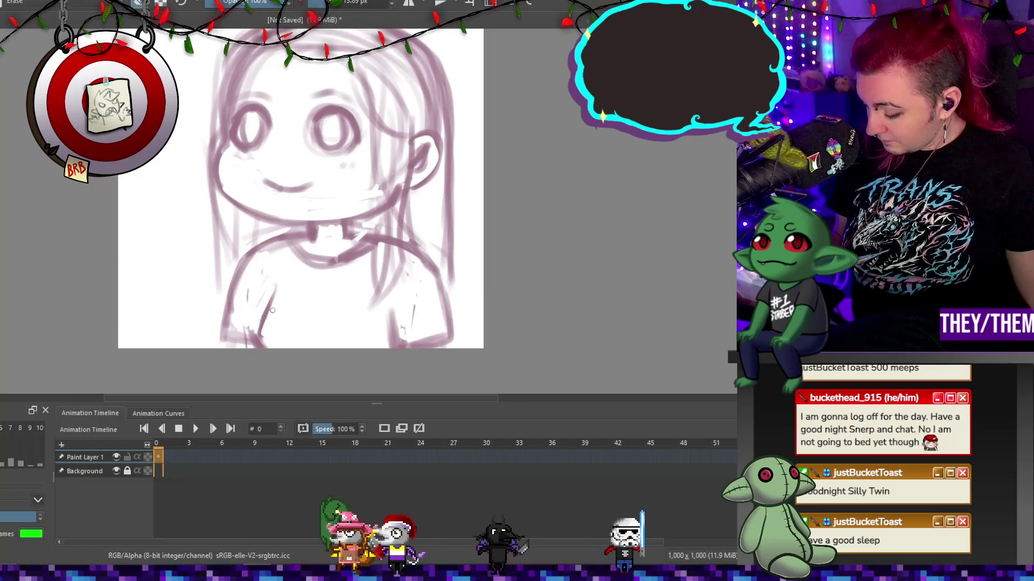
mouse_move(249, 289)
mouse_down()
mouse_move(247, 309)
mouse_move(261, 323)
mouse_up()
key(e)
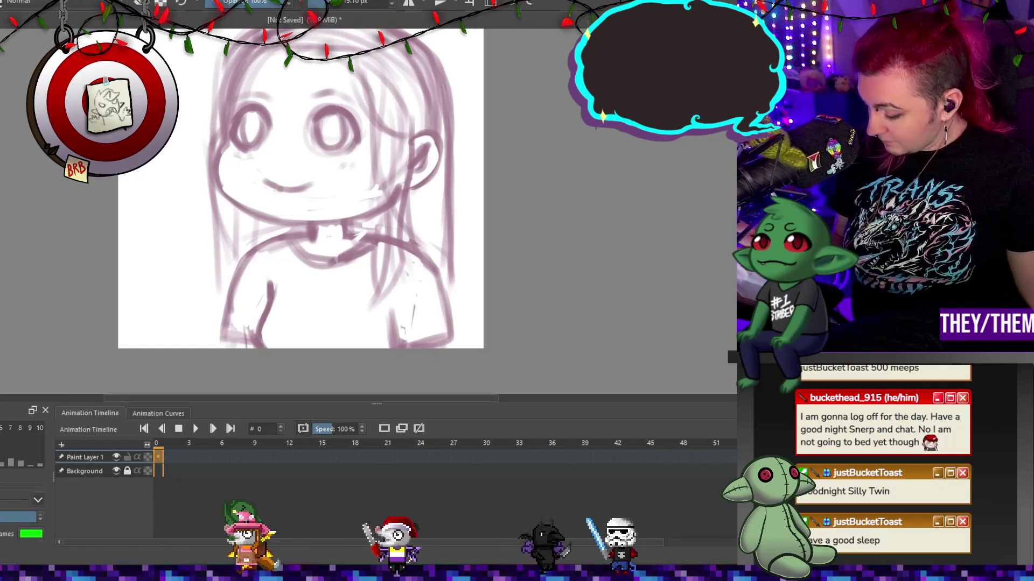
Erase gaps through the hair beside the neck and the upper-right hair strands.
key(e)
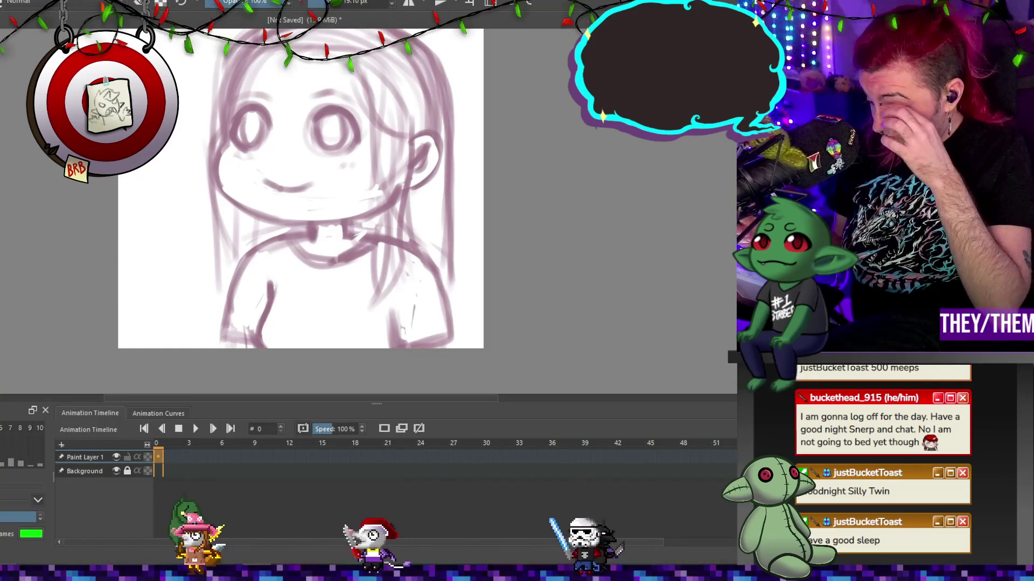
drag(396, 186, 386, 264)
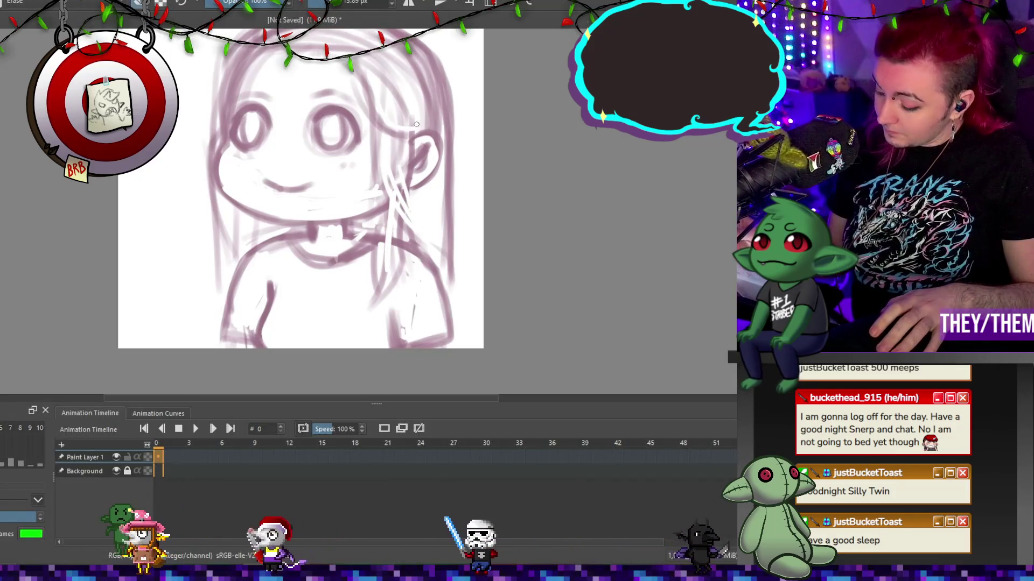
drag(385, 82, 410, 127)
key(e)
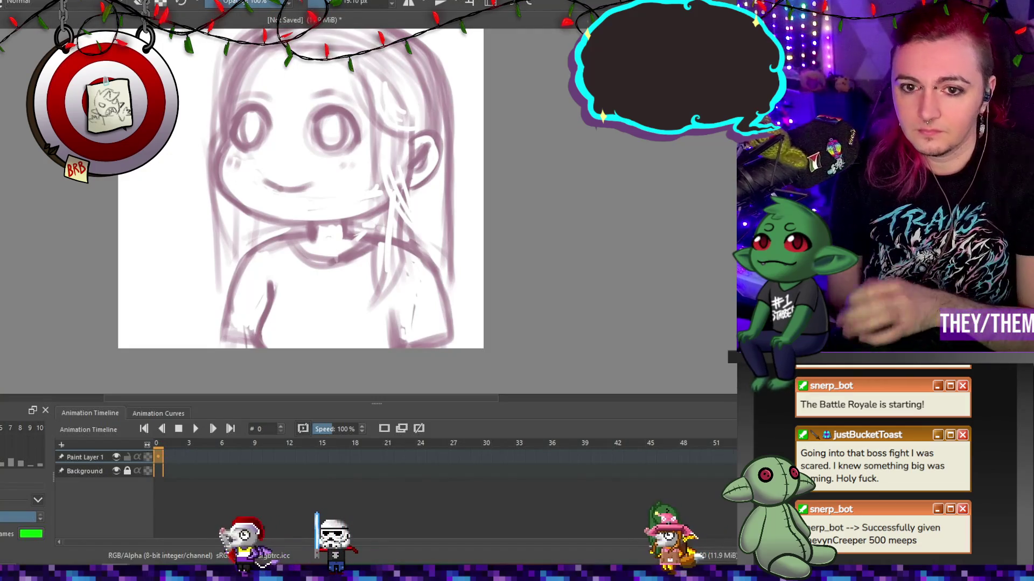
scroll(407, 163, down, 4)
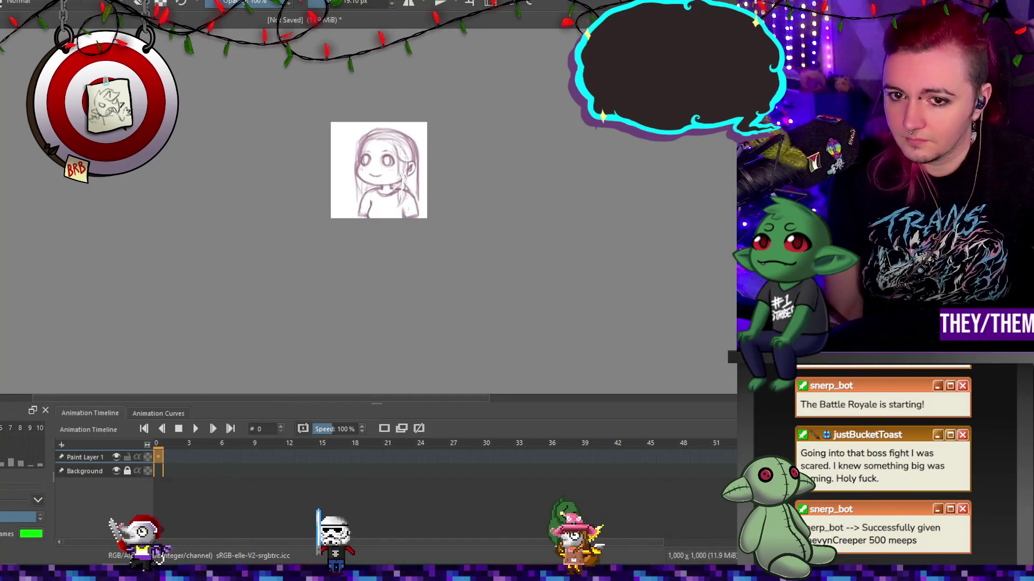
scroll(346, 177, up, 2)
scroll(346, 177, down, 2)
scroll(346, 177, up, 5)
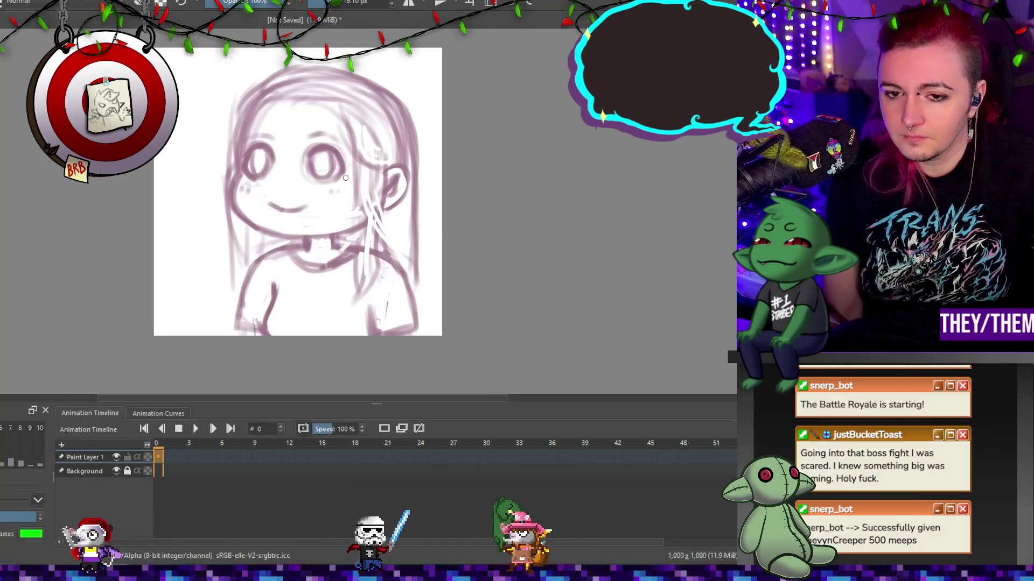
key(Insert)
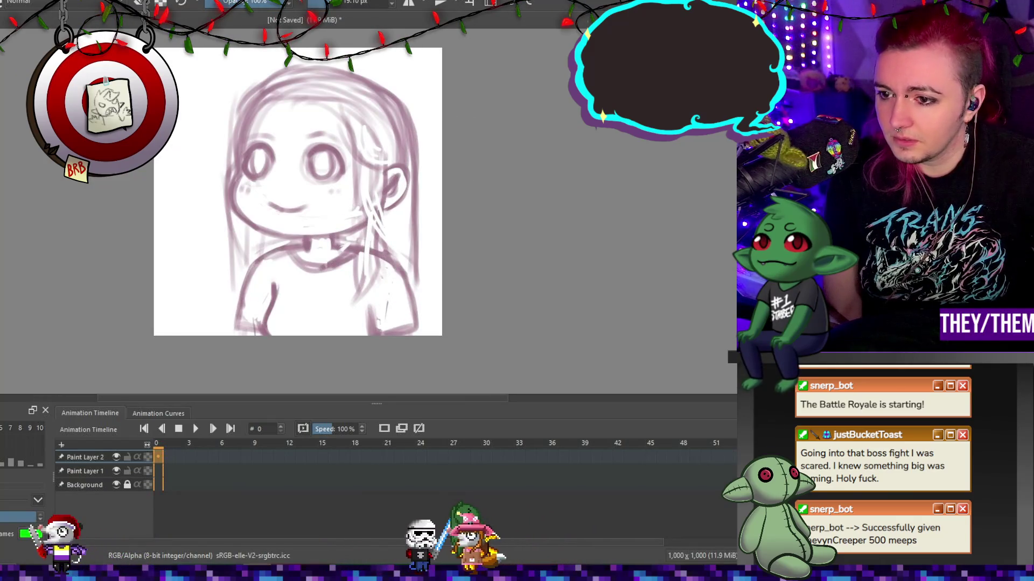
click(401, 433)
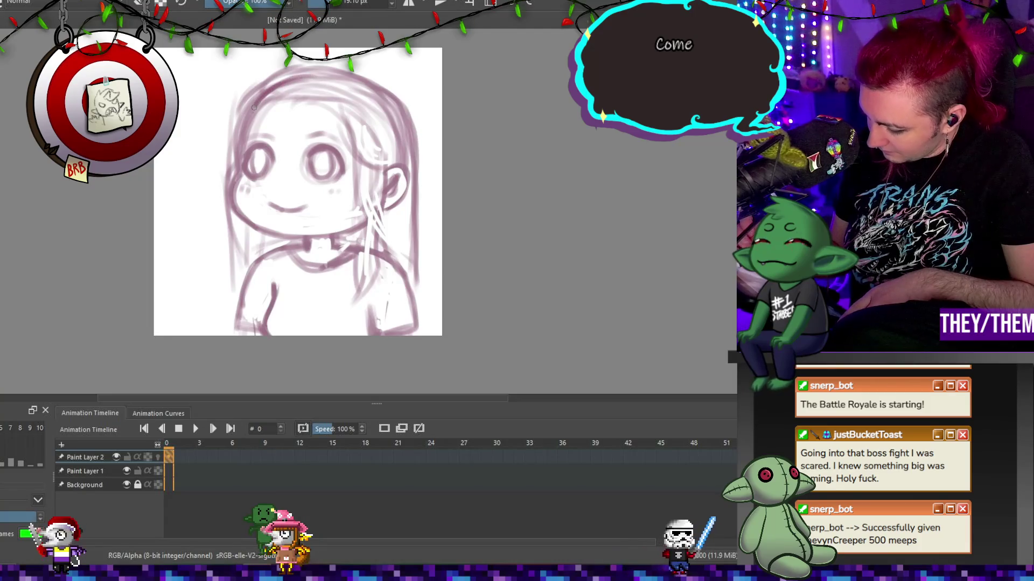
mouse_move(273, 231)
mouse_down()
mouse_move(355, 231)
mouse_move(382, 215)
mouse_up()
drag(350, 80, 402, 131)
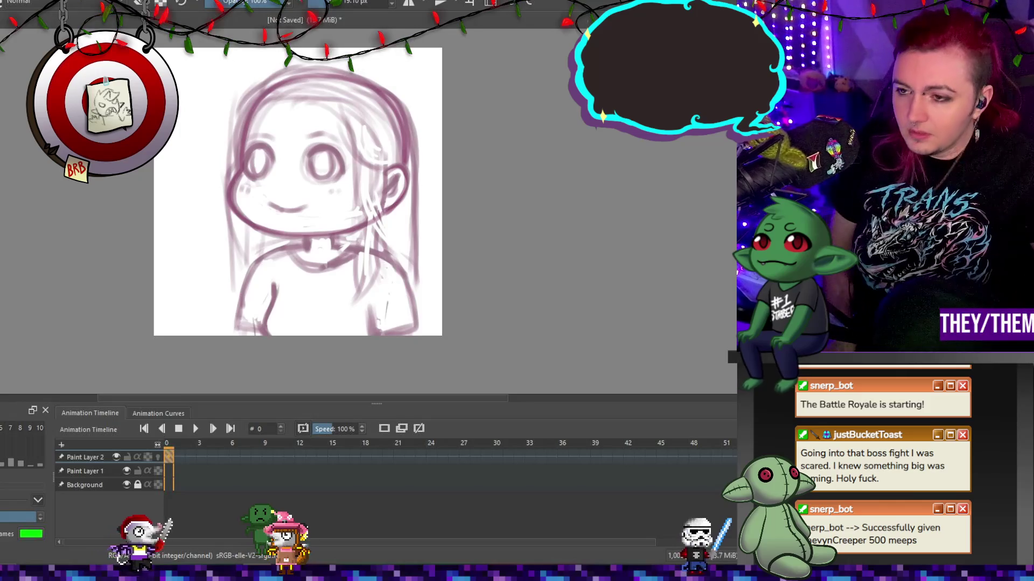
click(168, 471)
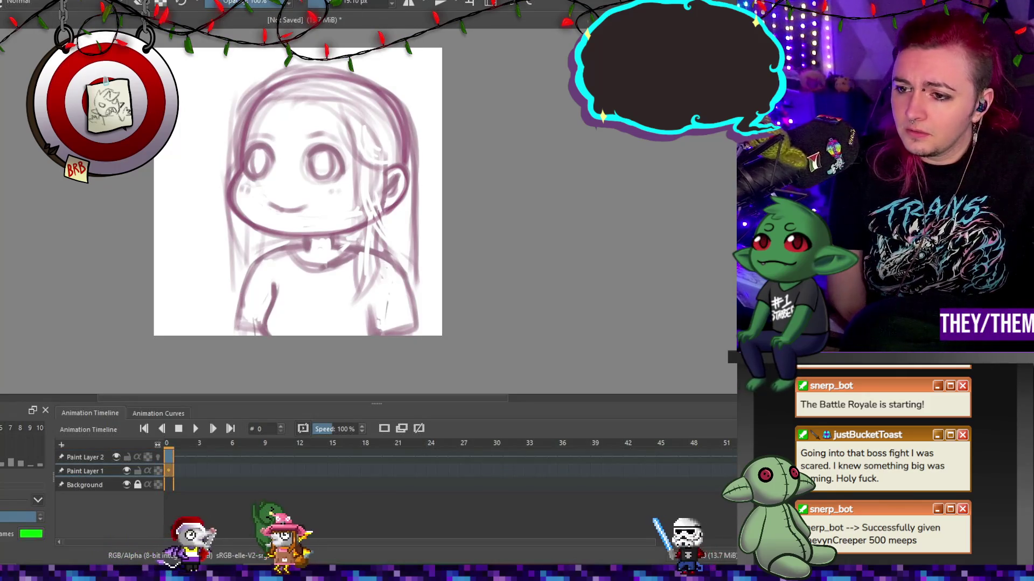
click(169, 457)
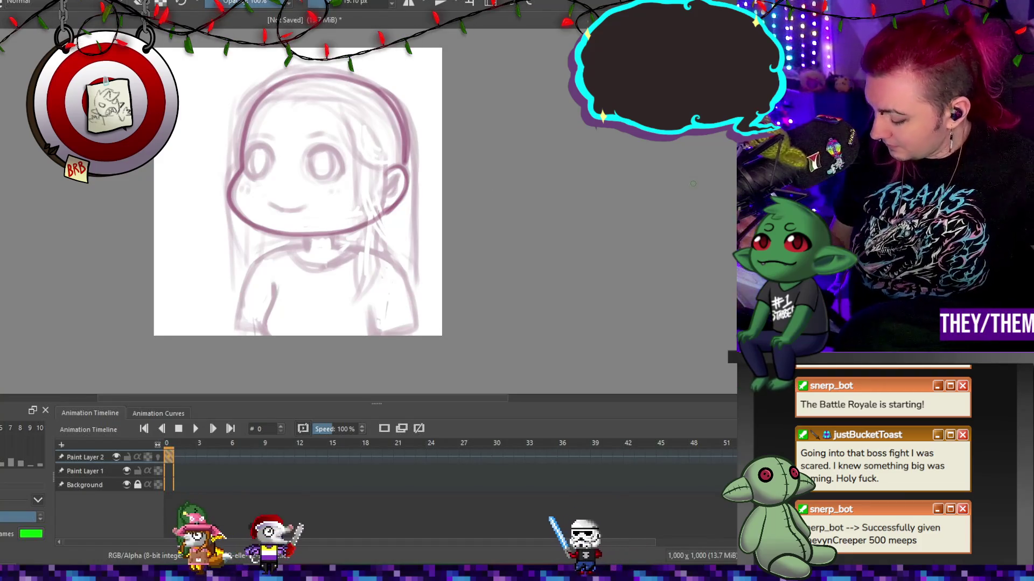
drag(397, 170, 409, 143)
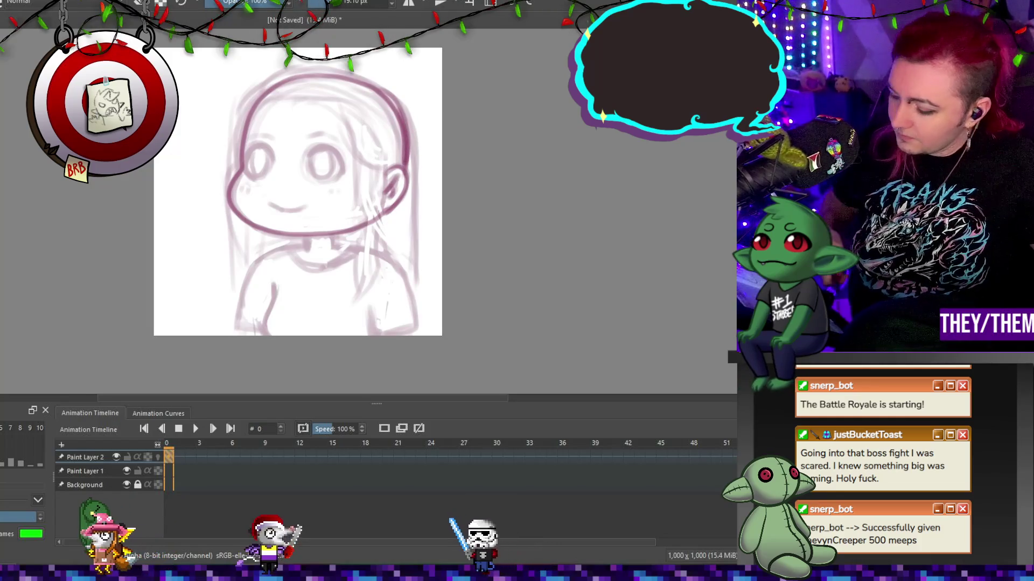
key(ctrl+z)
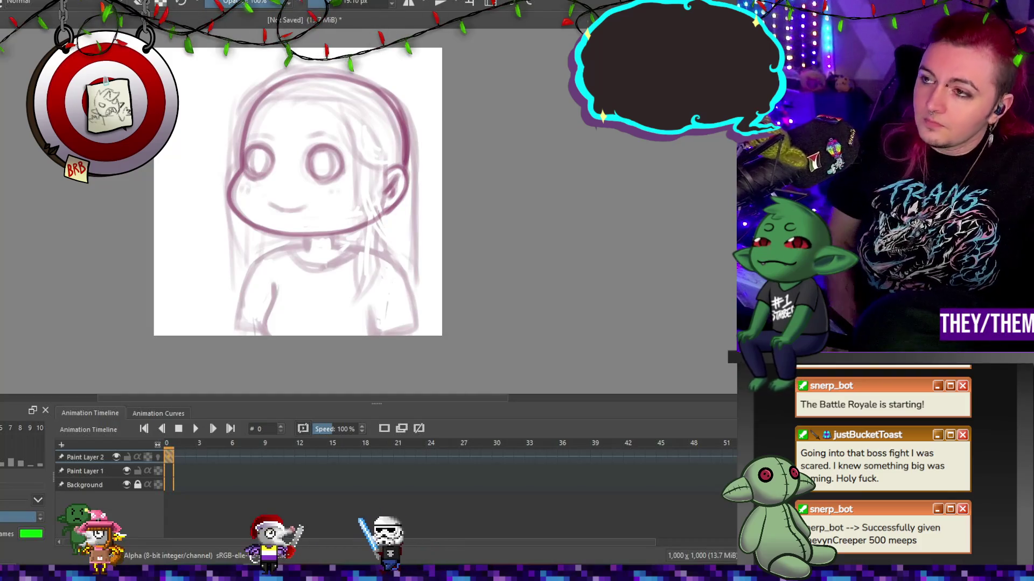
click(223, 457)
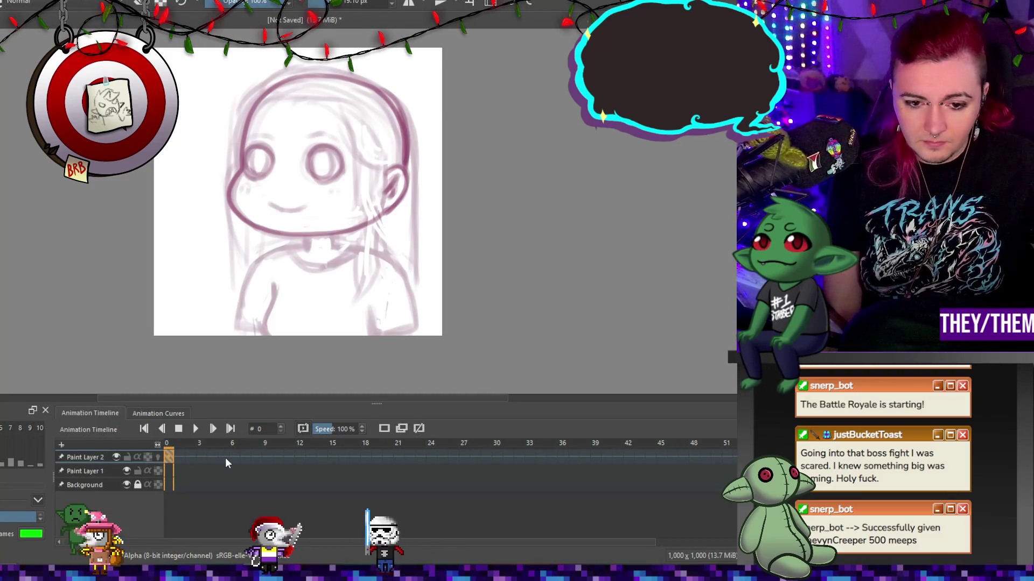
On frame 5, rotate the head drawing about 7° clockwise.
click(261, 457)
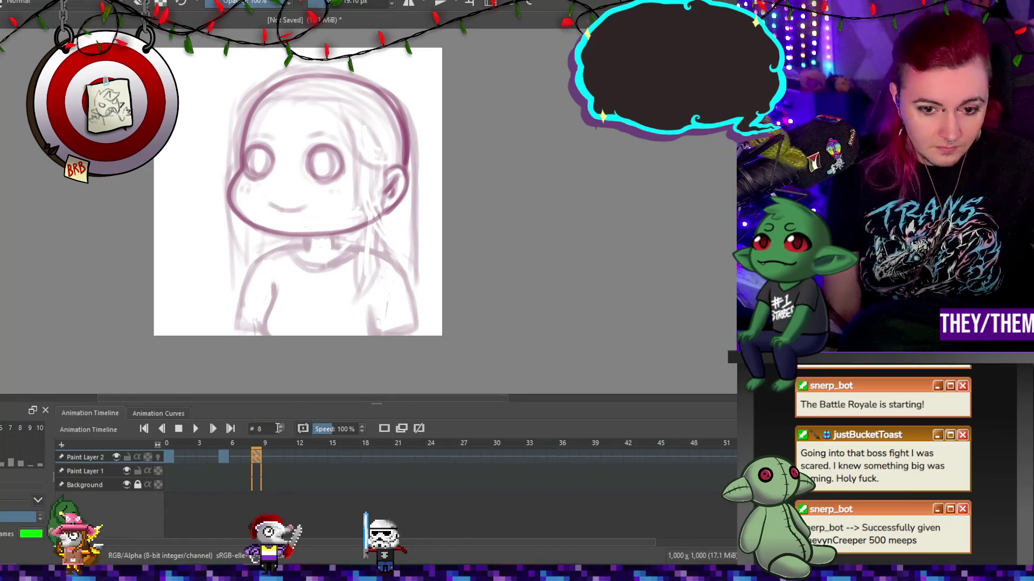
click(223, 457)
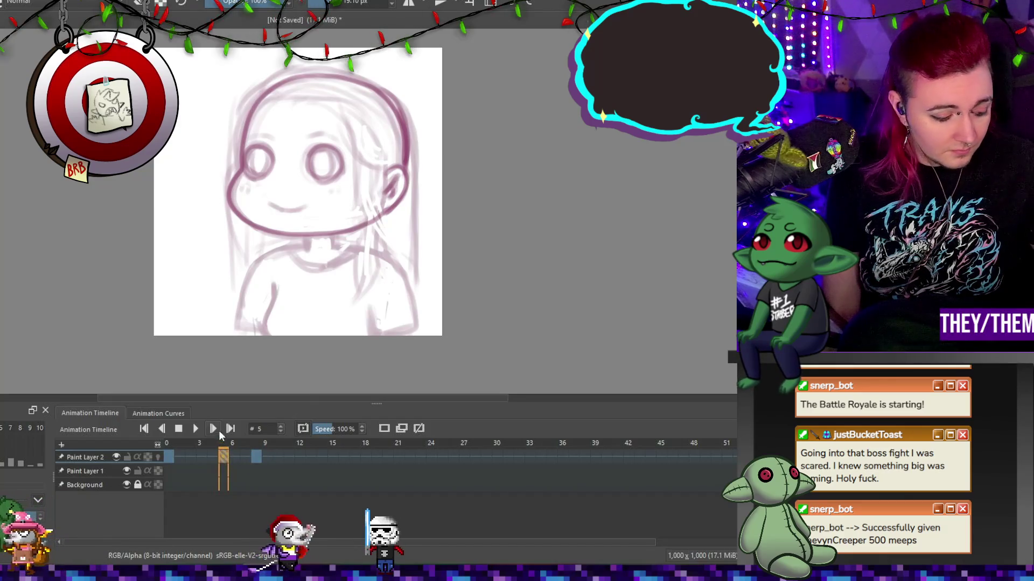
key(ctrl+t)
drag(528, 200, 496, 212)
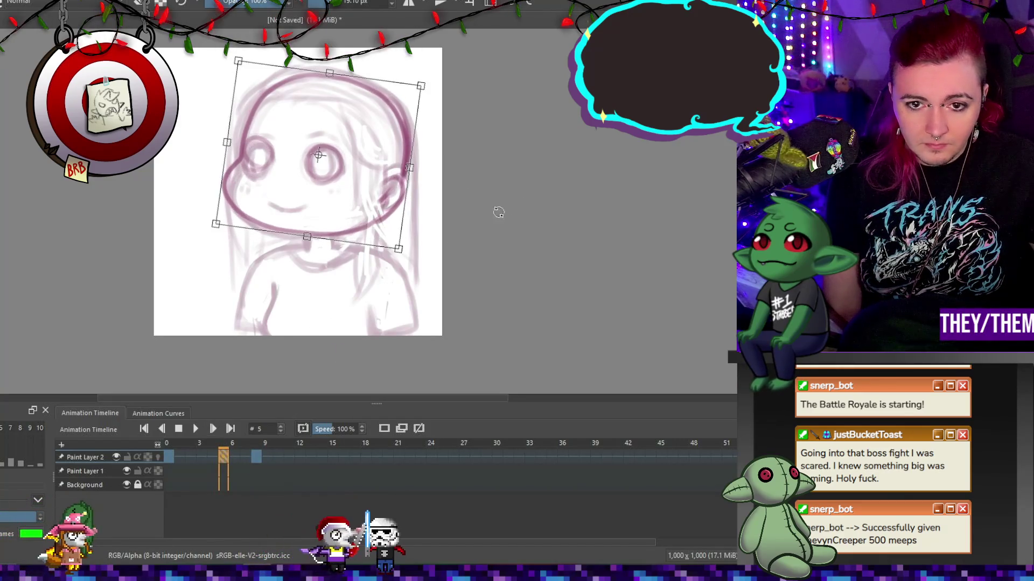
On frame 8, shift the head drawing slightly to the right.
click(256, 457)
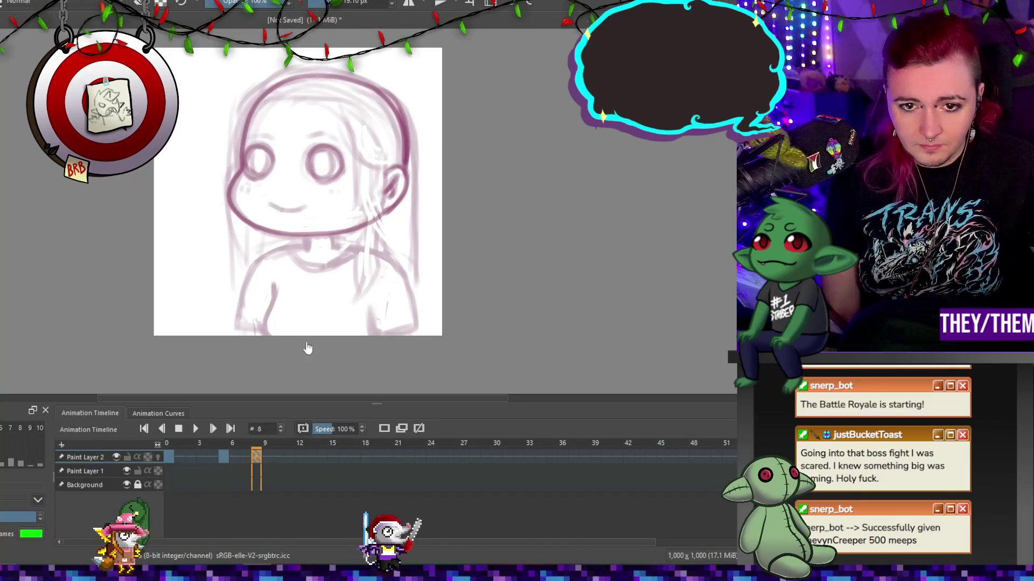
key(ctrl+t)
drag(374, 167, 392, 169)
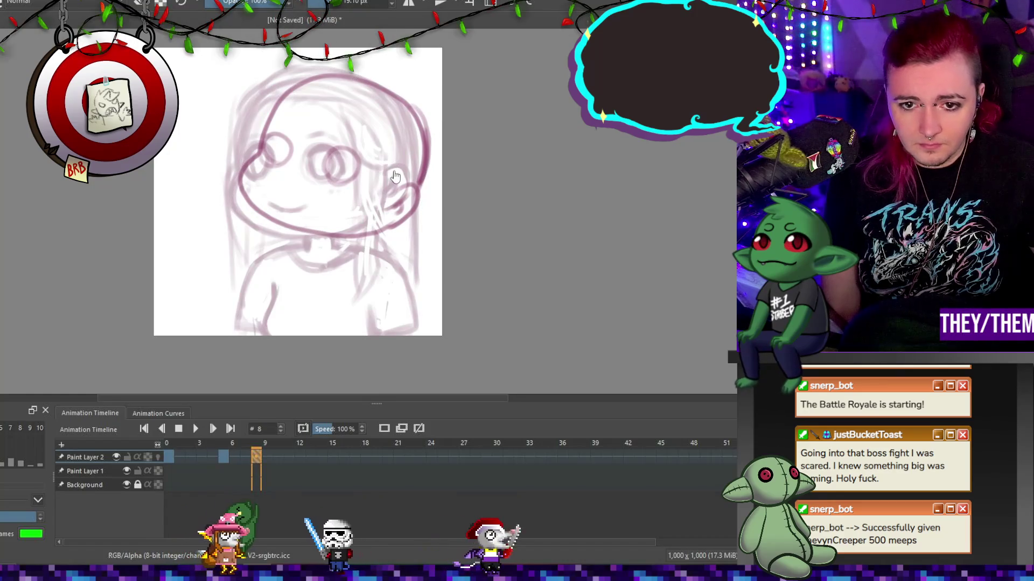
key(Return)
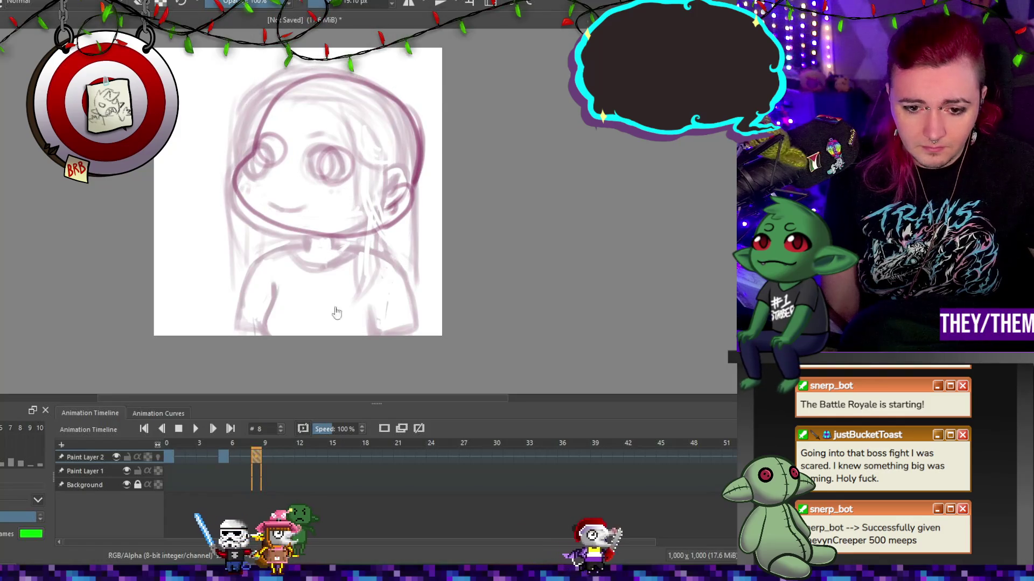
On frame 19, move the head drawing right and down.
click(290, 457)
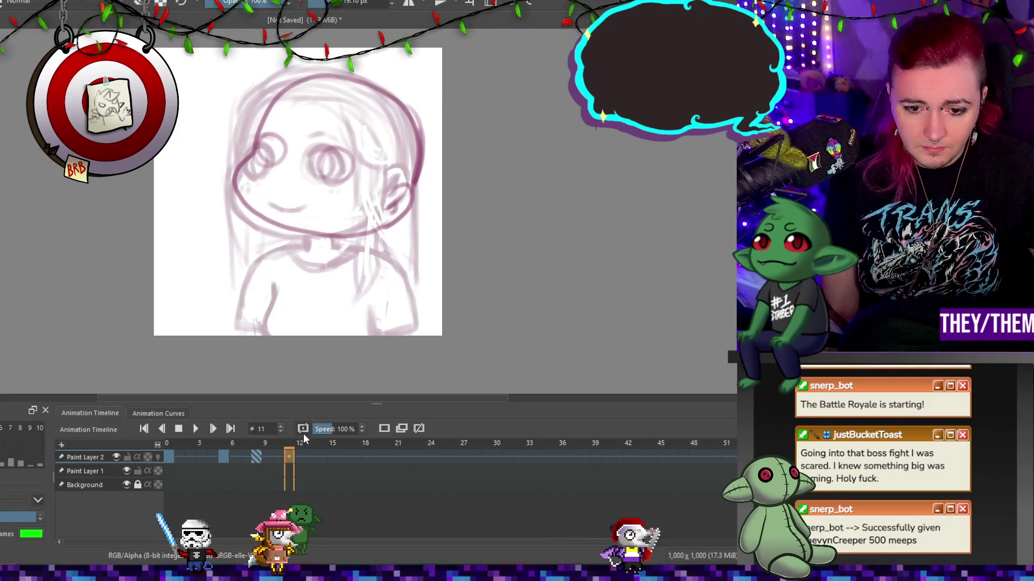
click(374, 459)
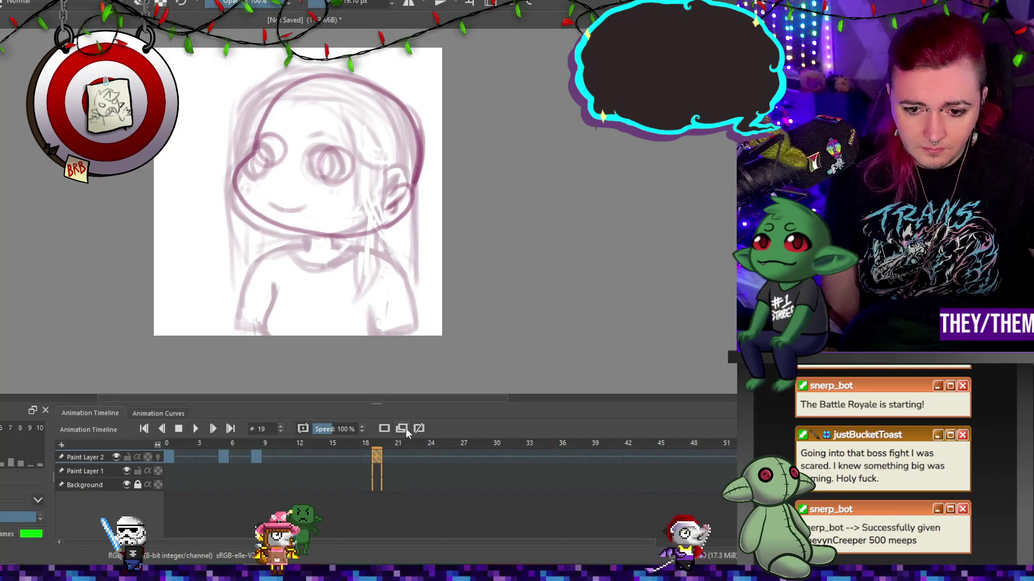
key(ctrl+t)
drag(368, 146, 474, 193)
key(Return)
Add a new frame at frame 22.
click(408, 456)
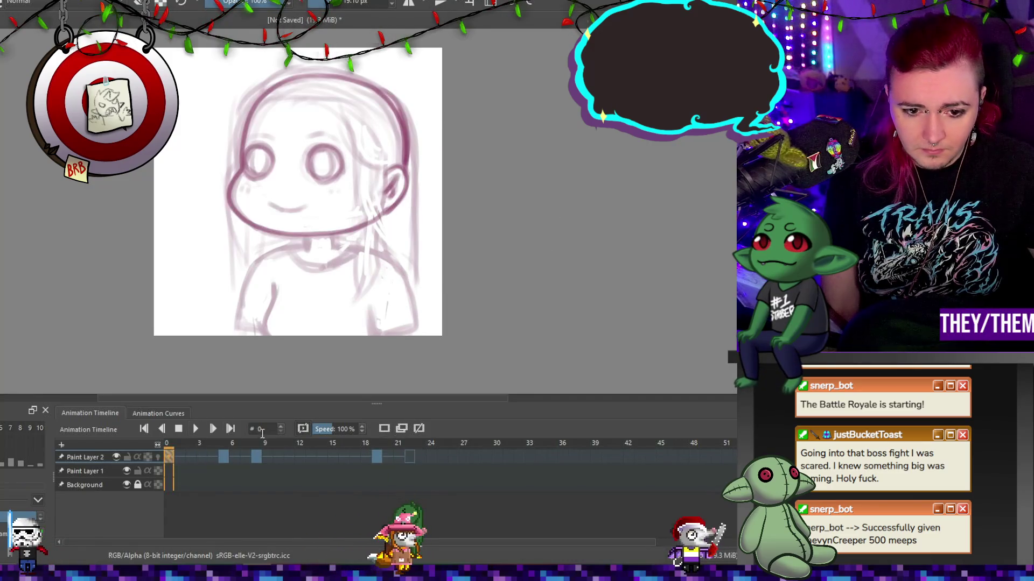
right_click(518, 456)
click(583, 350)
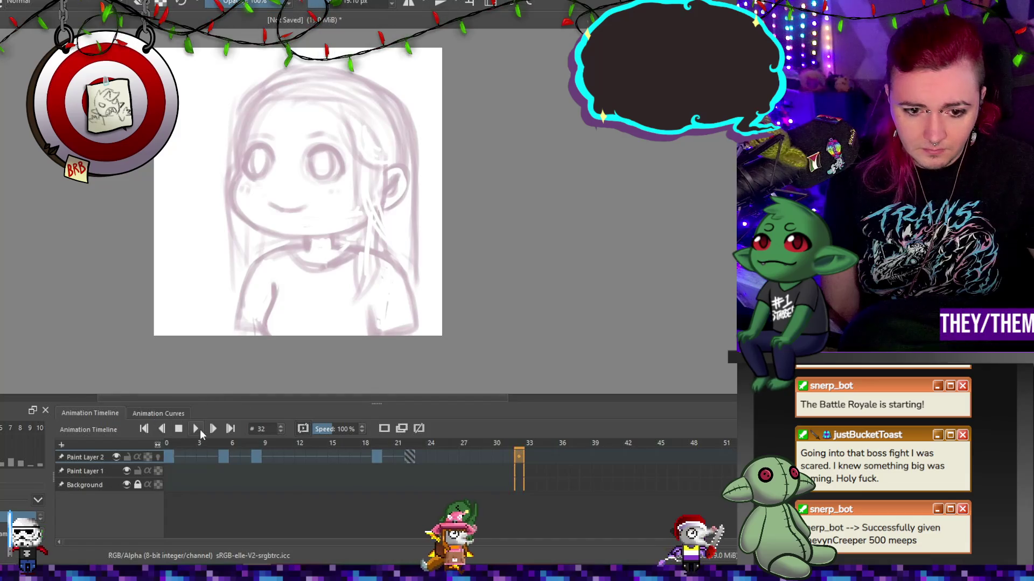
Play back the head-tilt animation, stop it, and add a new paint layer.
click(195, 429)
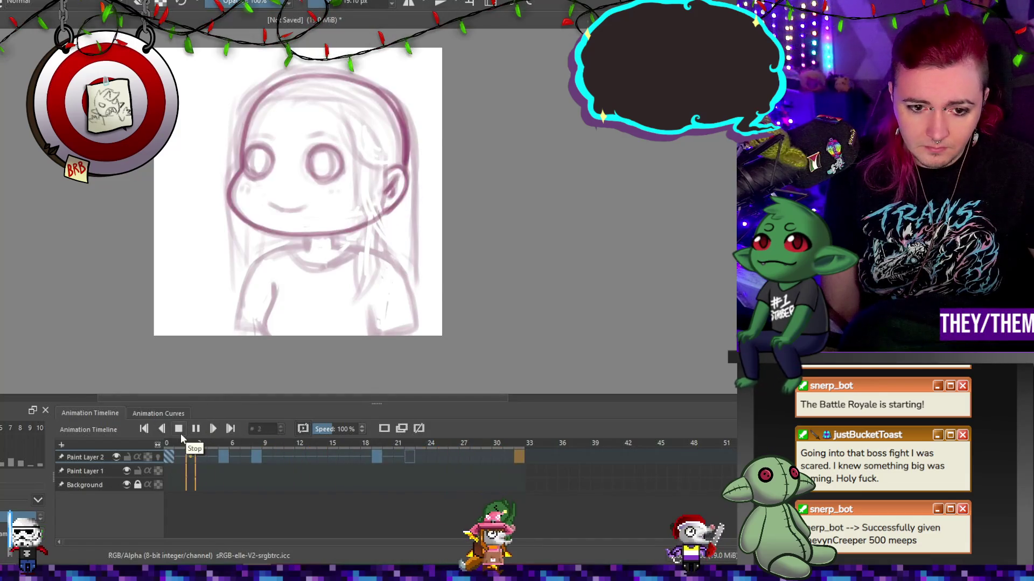
click(172, 458)
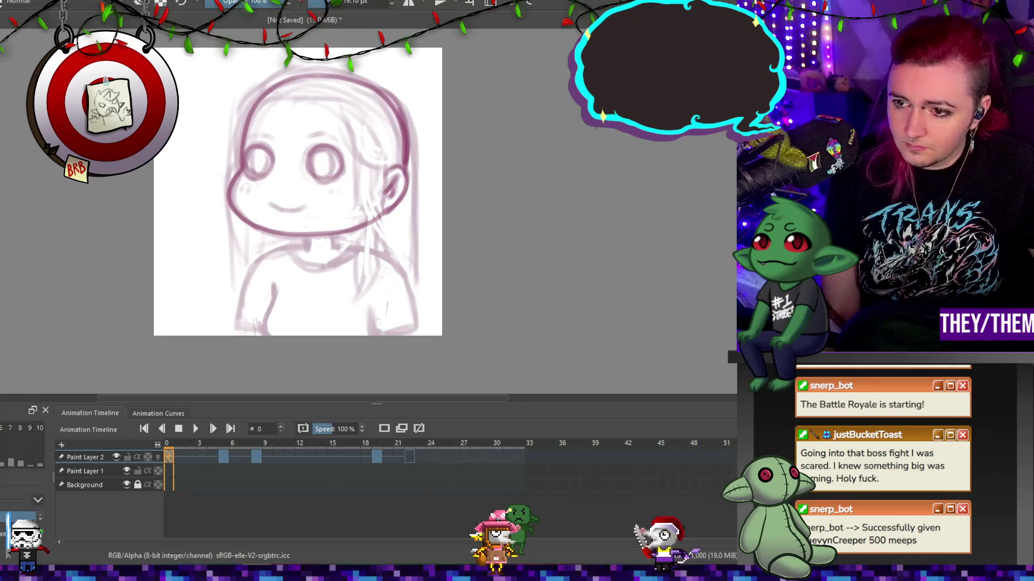
key(Insert)
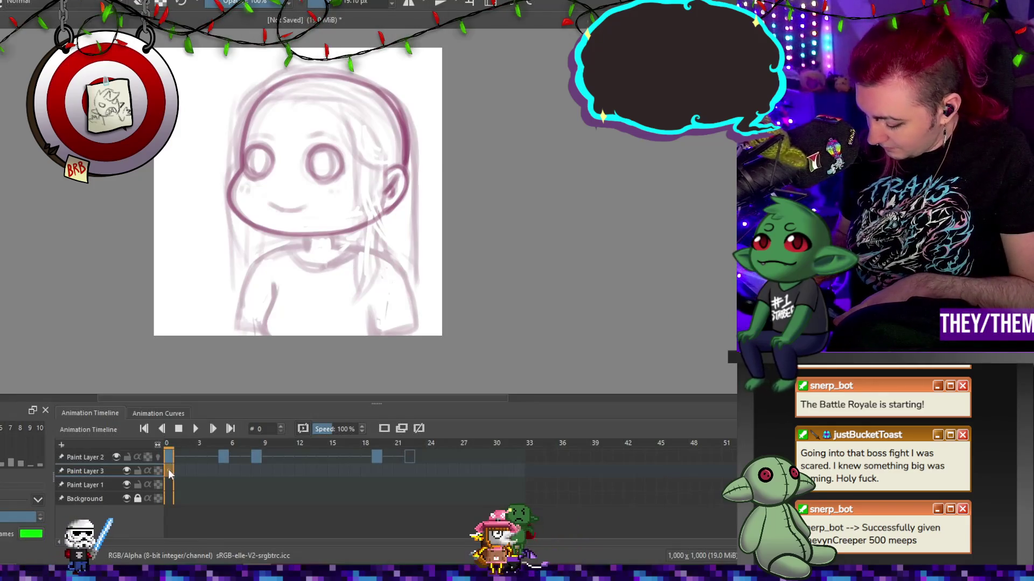
On Paint Layer 3 frame 0, draw darker neck, right shoulder, collar, left arm and shirt lines.
drag(308, 241, 307, 251)
drag(334, 240, 415, 329)
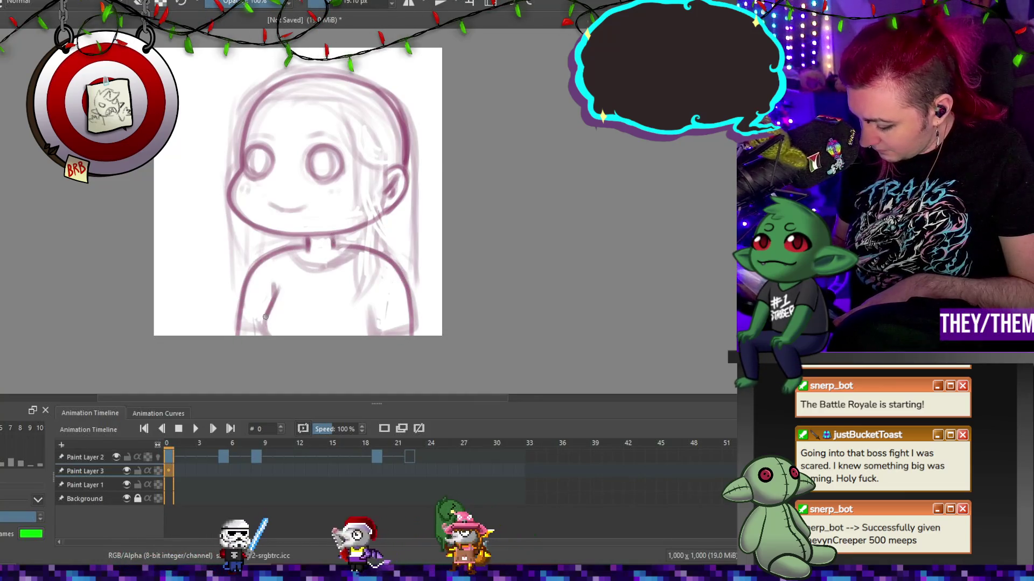
drag(265, 318, 262, 334)
mouse_move(298, 253)
mouse_down()
mouse_move(345, 264)
mouse_move(329, 267)
mouse_up()
key(ctrl)
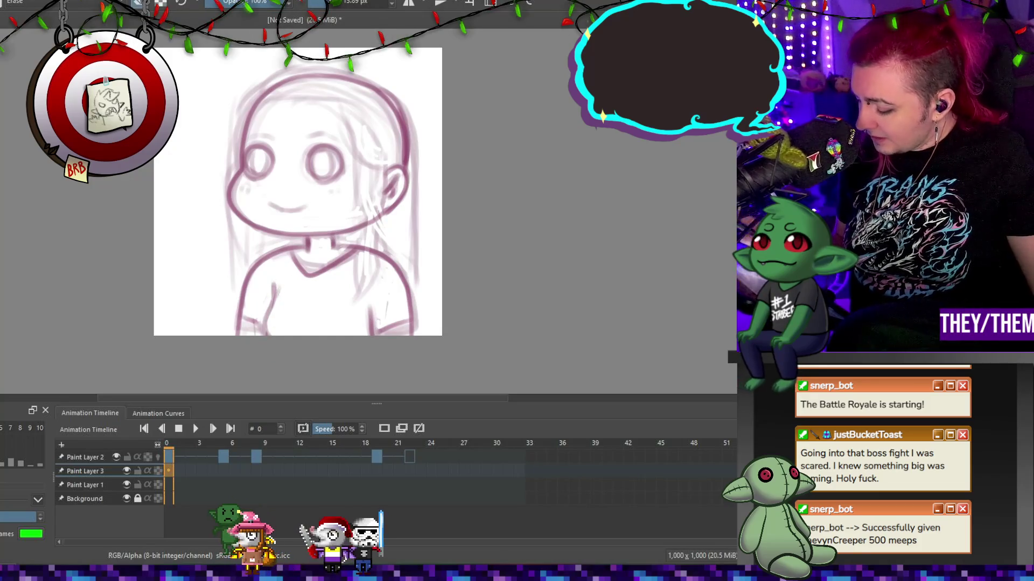
drag(273, 287, 260, 321)
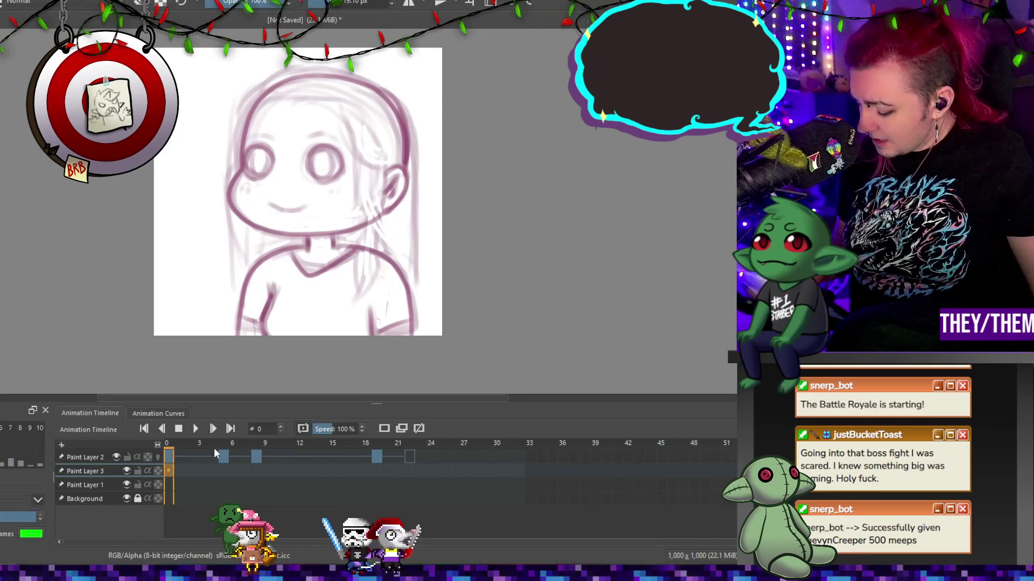
click(224, 469)
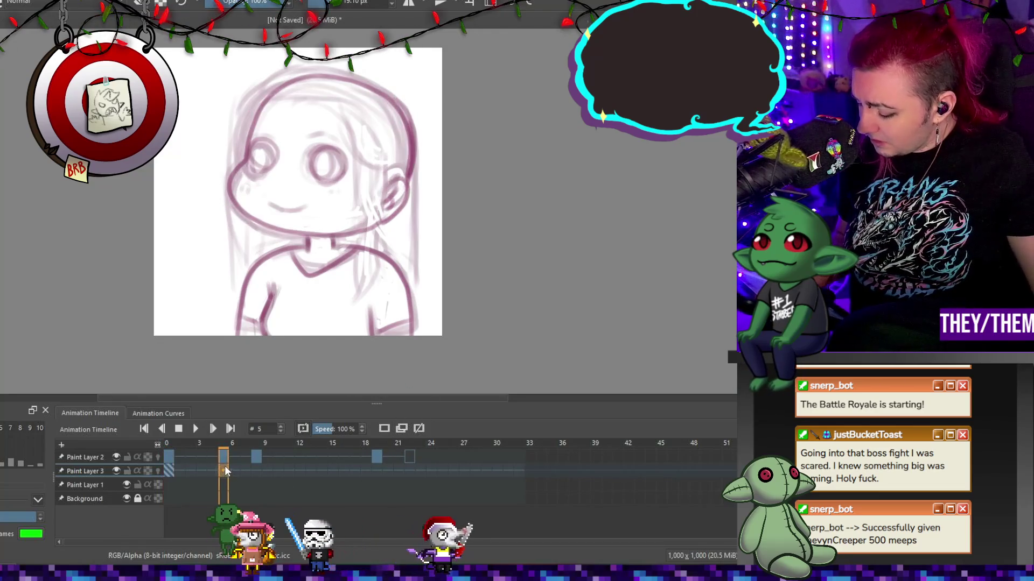
On frame 8, sketch neckline and left shoulder strokes and erase part of the left arm stroke.
click(256, 470)
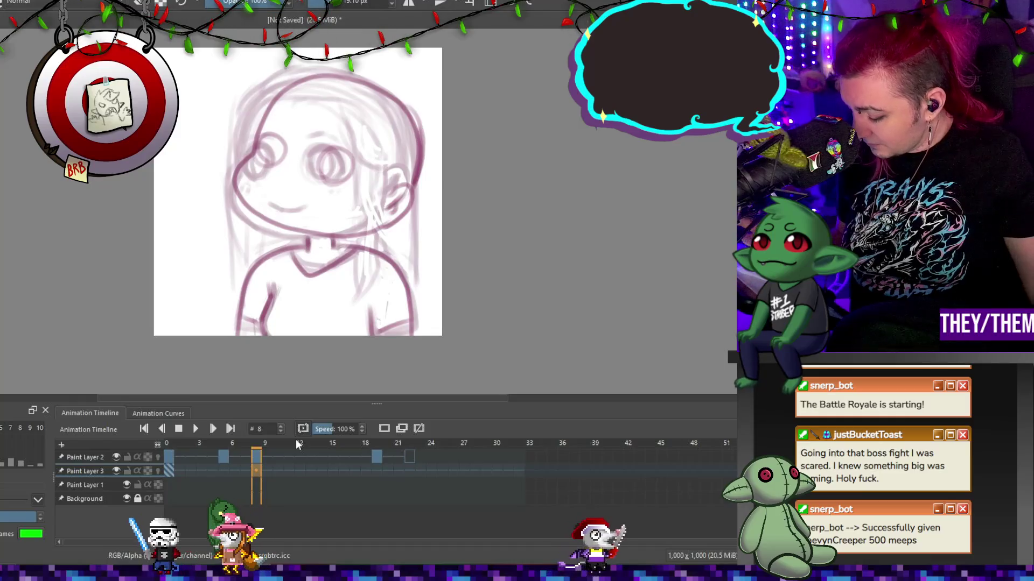
key(e)
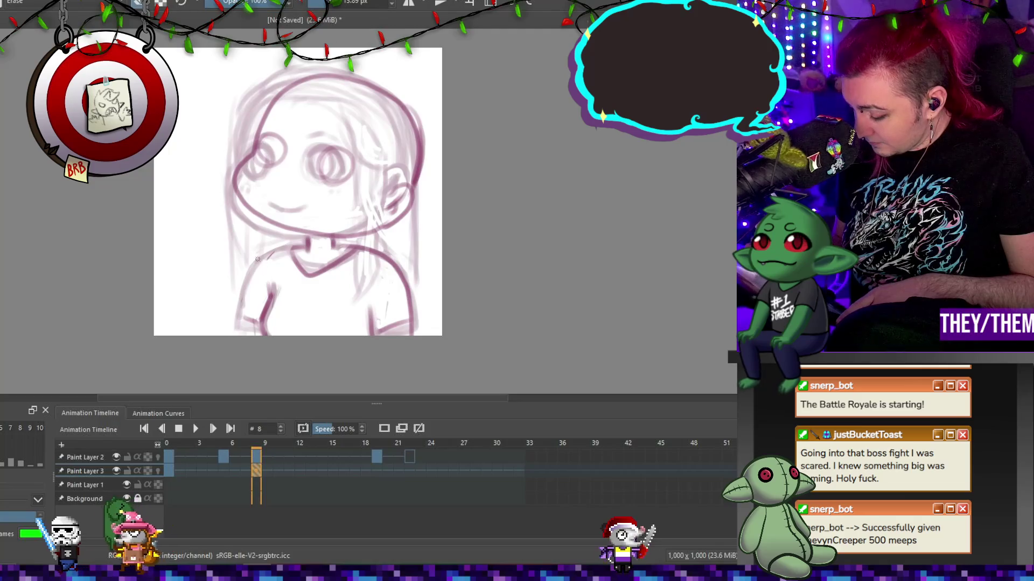
drag(294, 246, 274, 236)
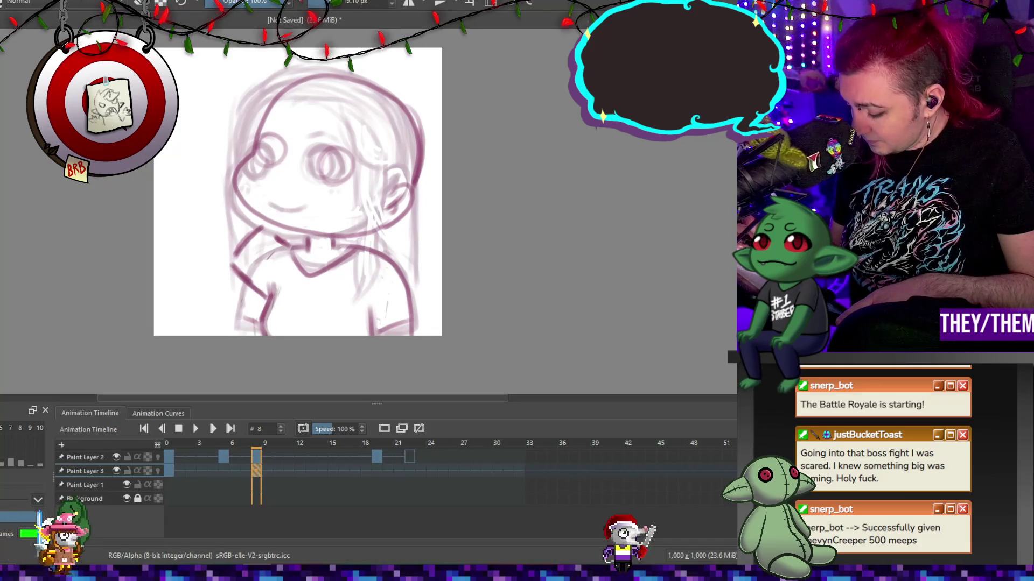
drag(235, 257, 209, 213)
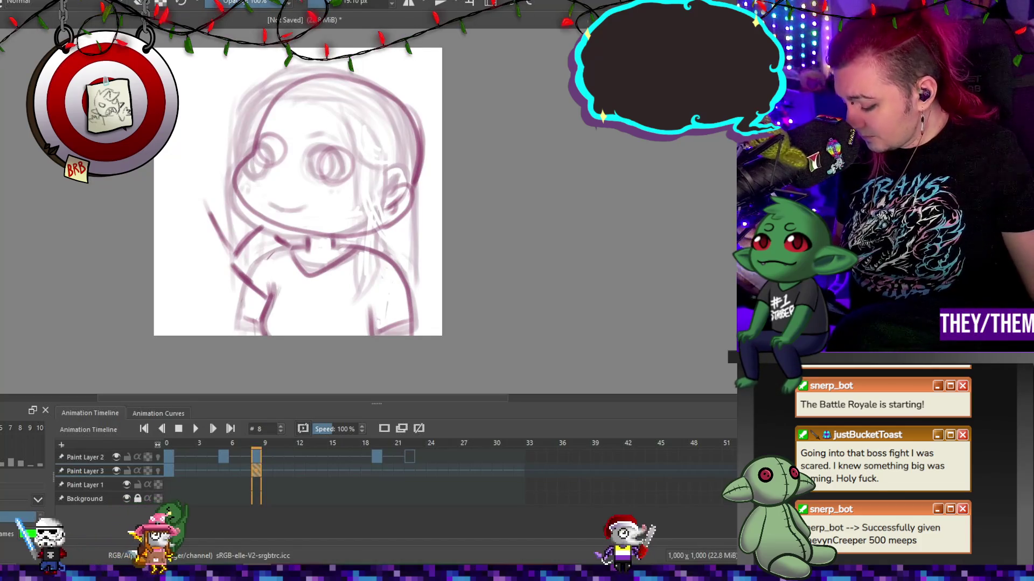
key(e)
drag(263, 326, 275, 285)
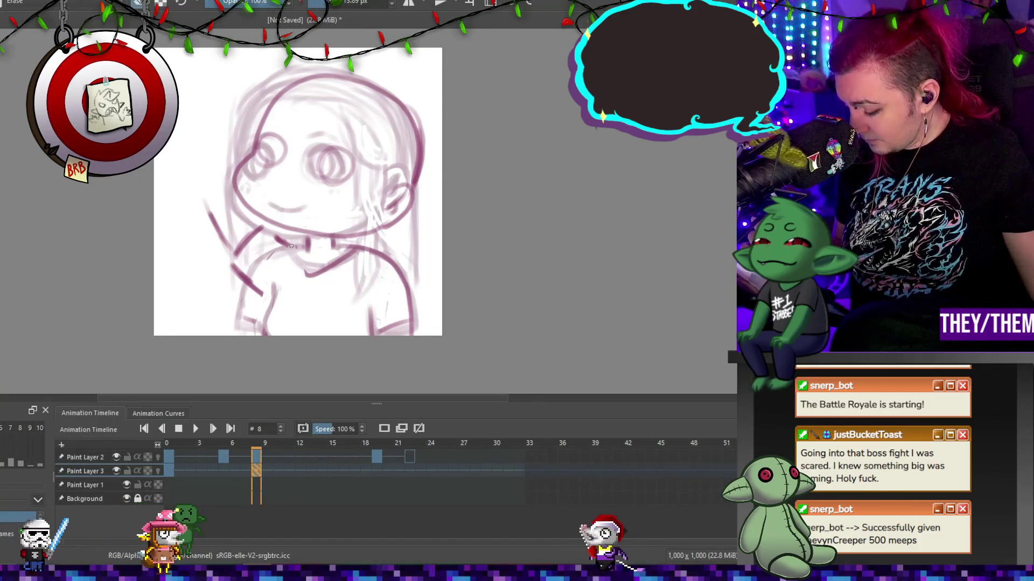
key(e)
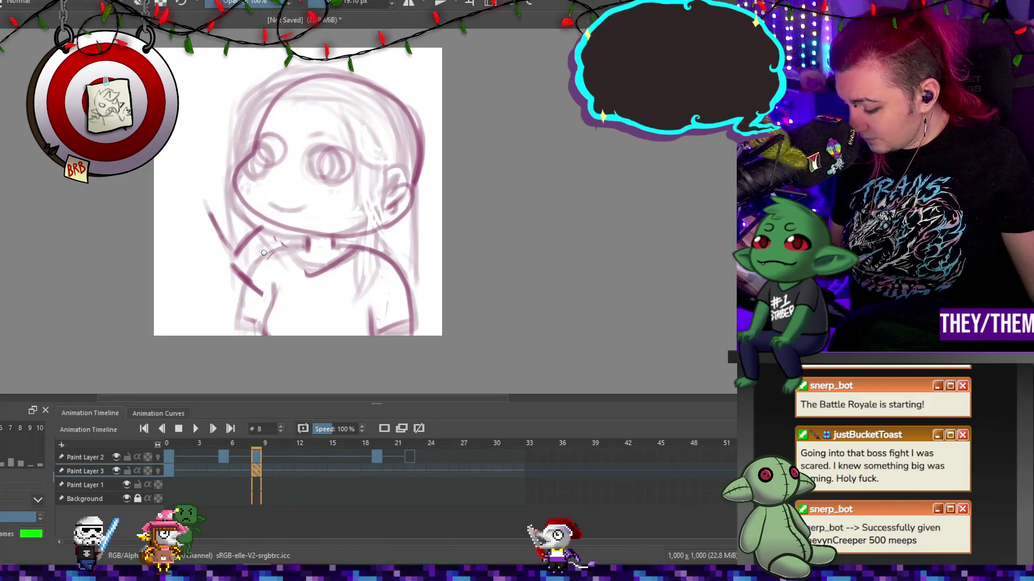
Draw hair strokes along the left of the face, a top hair spike and the left cheek line.
mouse_move(213, 184)
mouse_down()
mouse_move(280, 117)
mouse_move(232, 167)
mouse_up()
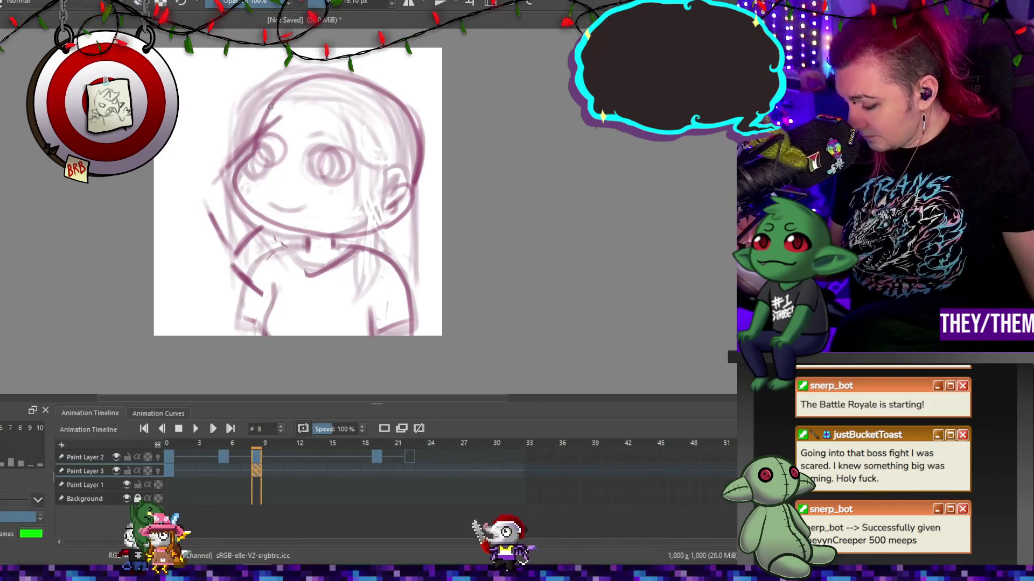
mouse_move(269, 115)
mouse_down()
mouse_move(200, 173)
mouse_move(232, 236)
mouse_up()
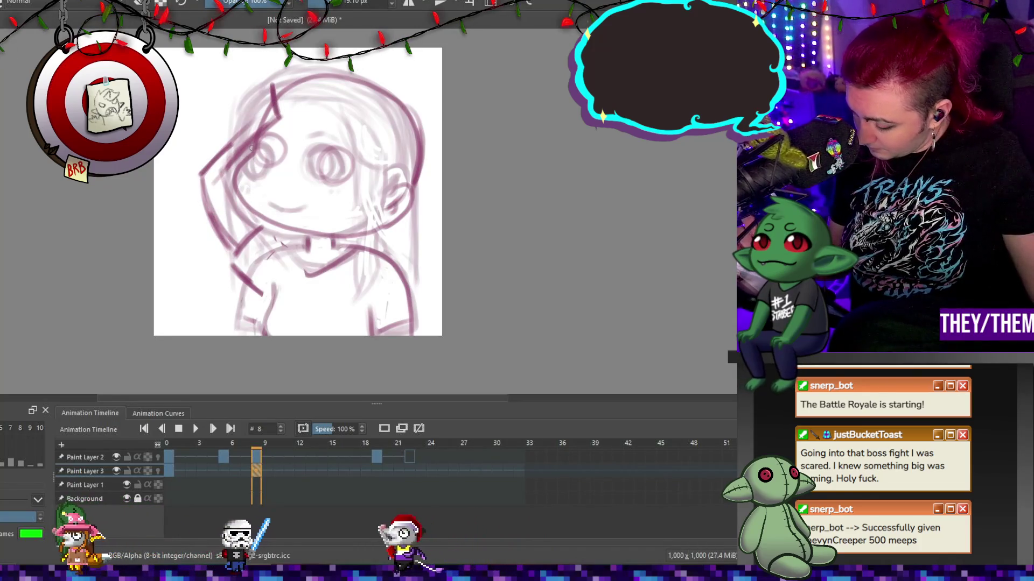
drag(236, 161, 252, 216)
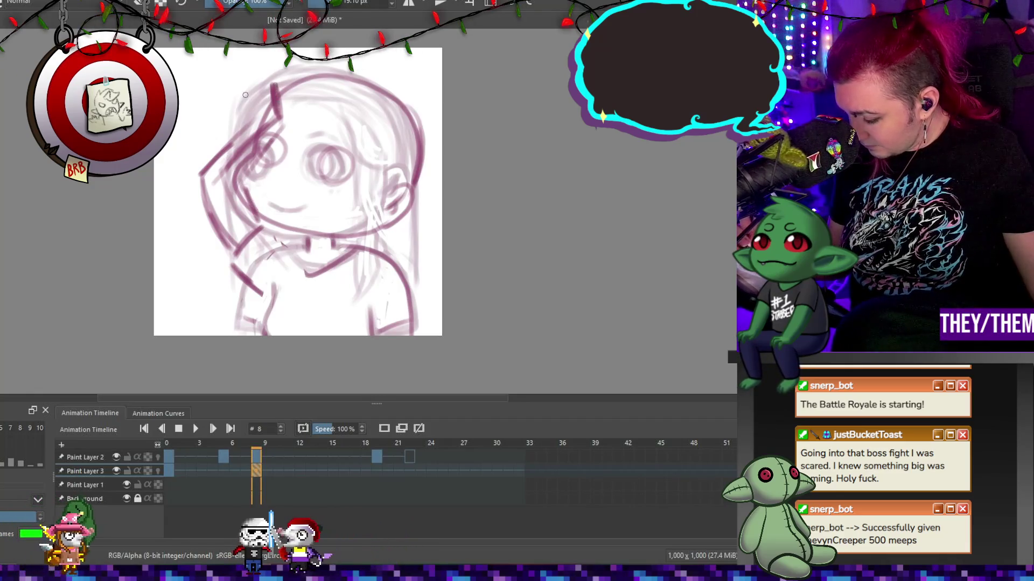
drag(248, 105, 270, 84)
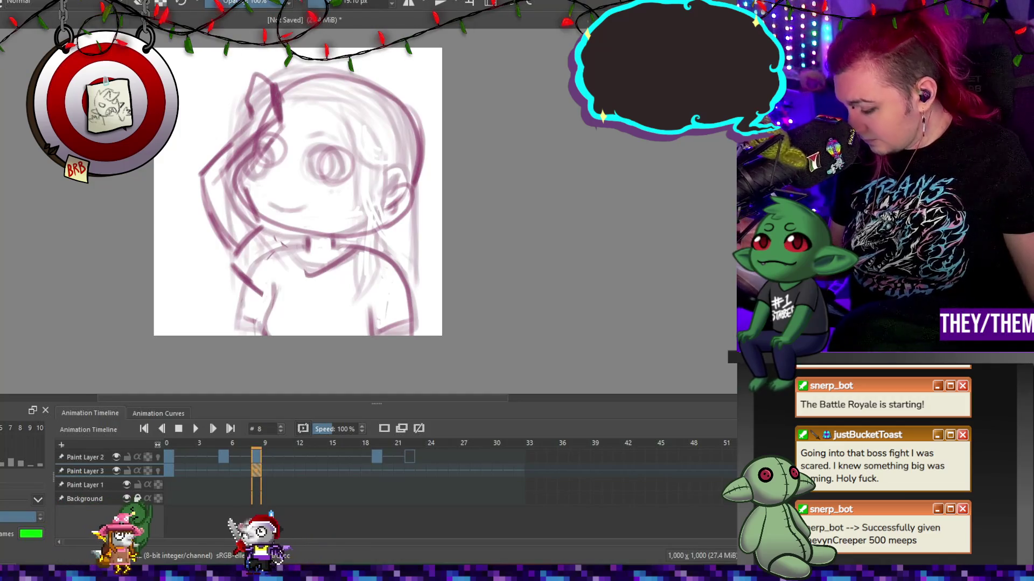
drag(248, 183, 256, 214)
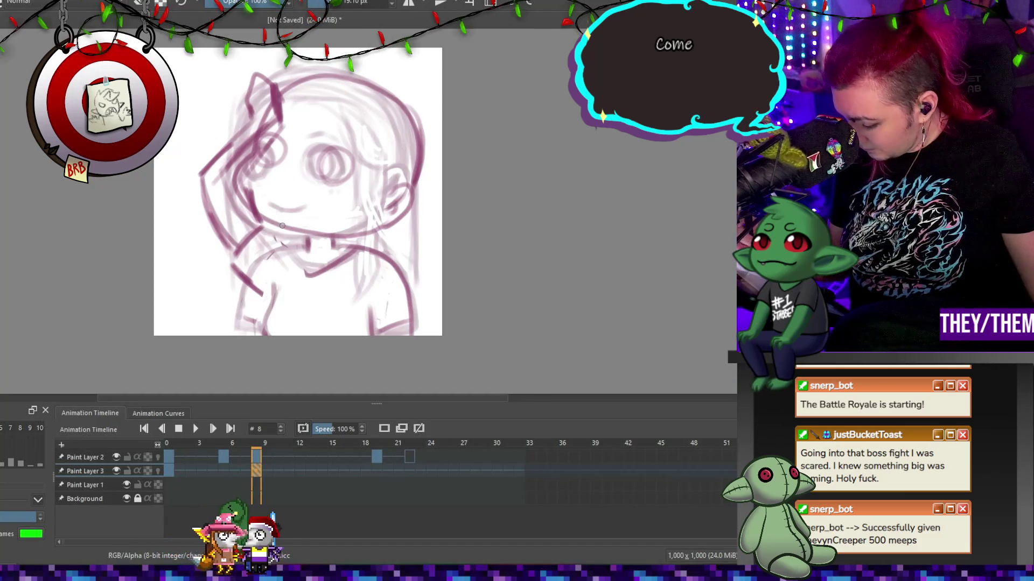
Darken the chin line, the left shoulder and arm line, and the right shoulder line.
mouse_move(278, 234)
mouse_down()
mouse_move(305, 245)
mouse_move(260, 316)
mouse_up()
drag(276, 281, 258, 321)
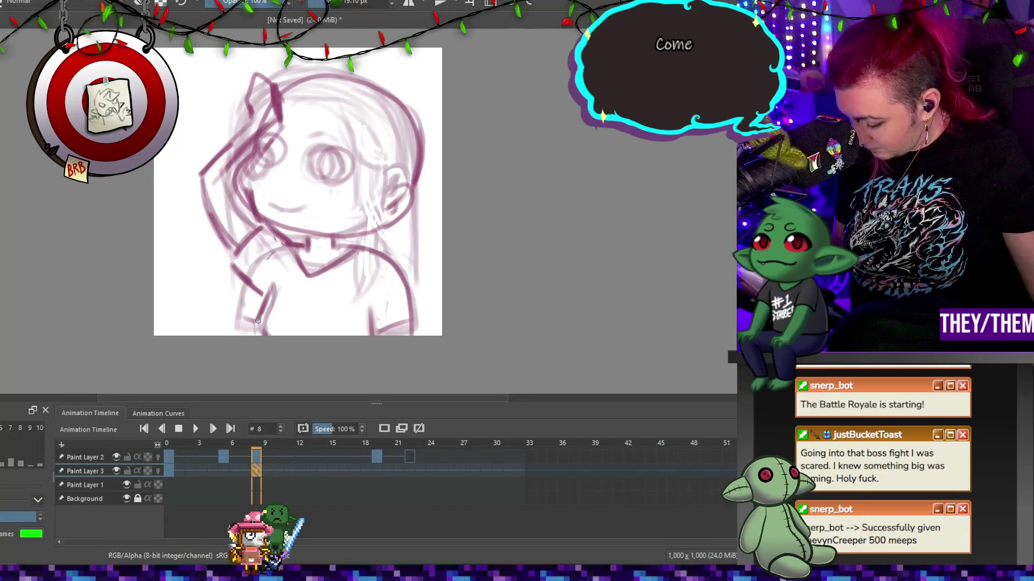
key(e)
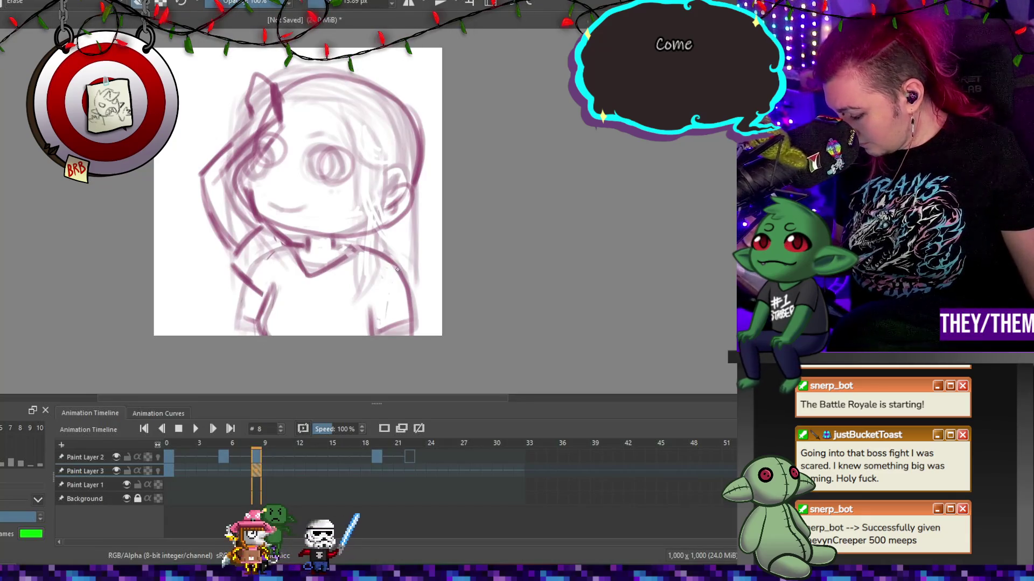
key(e)
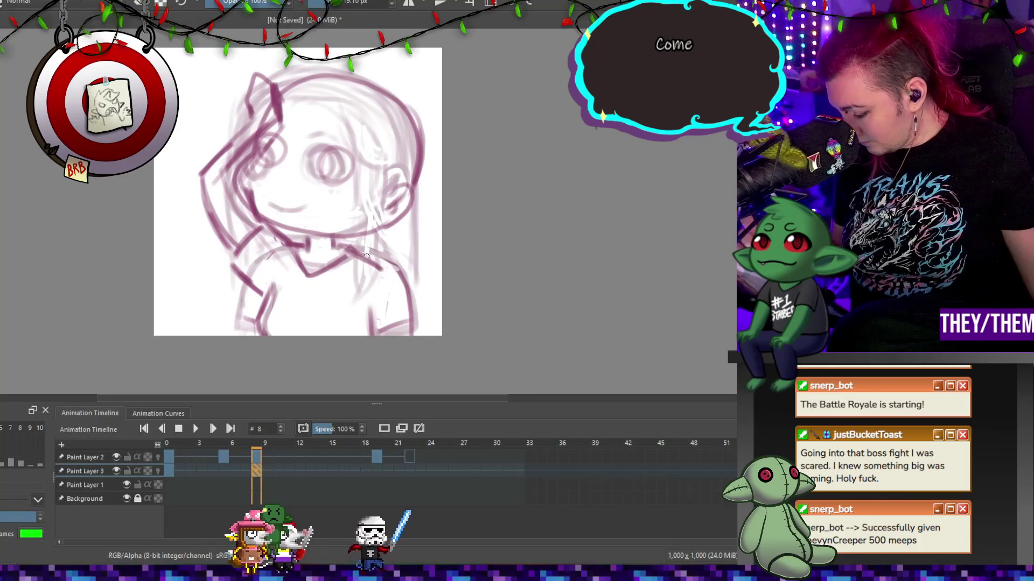
drag(380, 263, 415, 319)
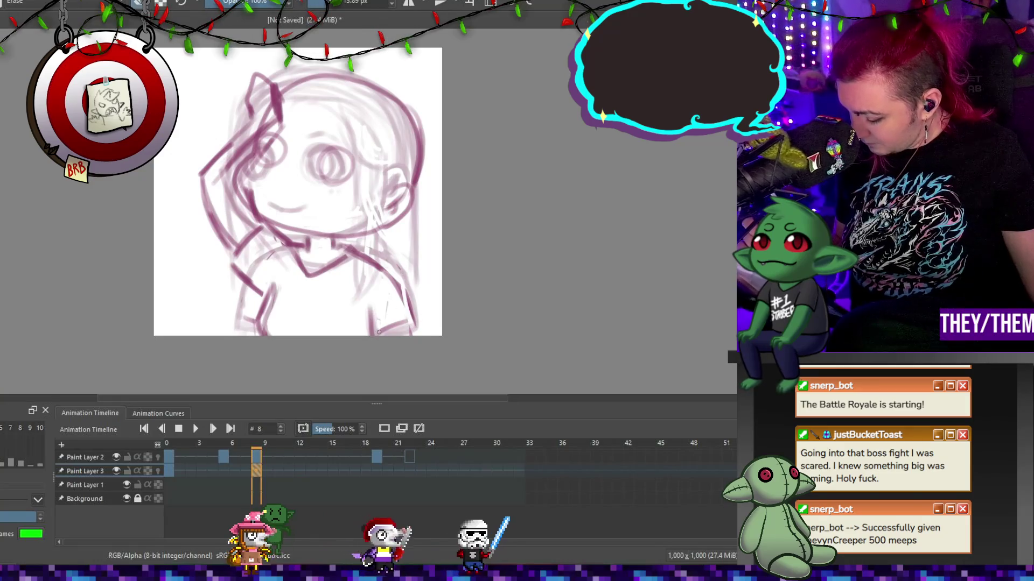
key(e)
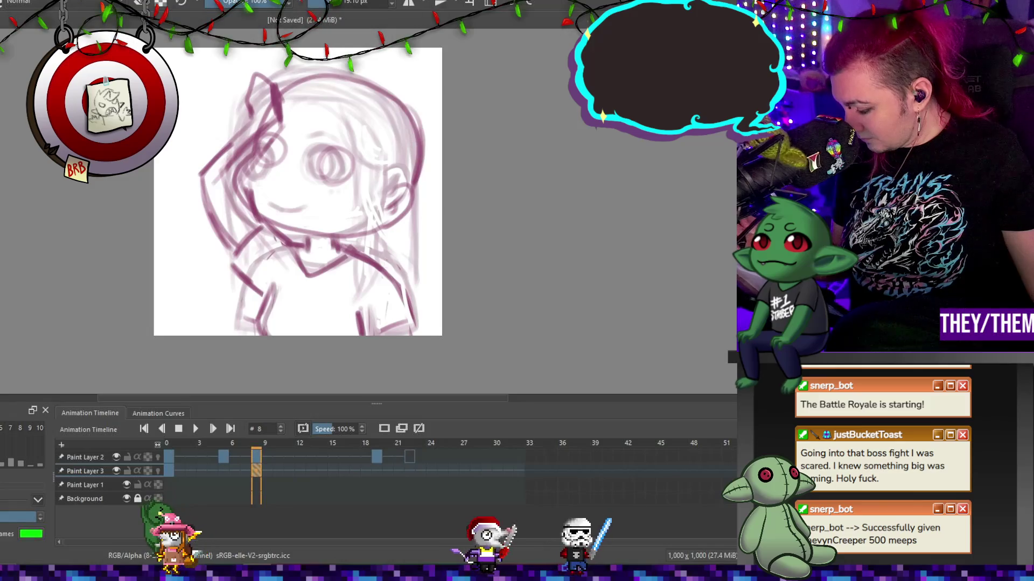
key(e)
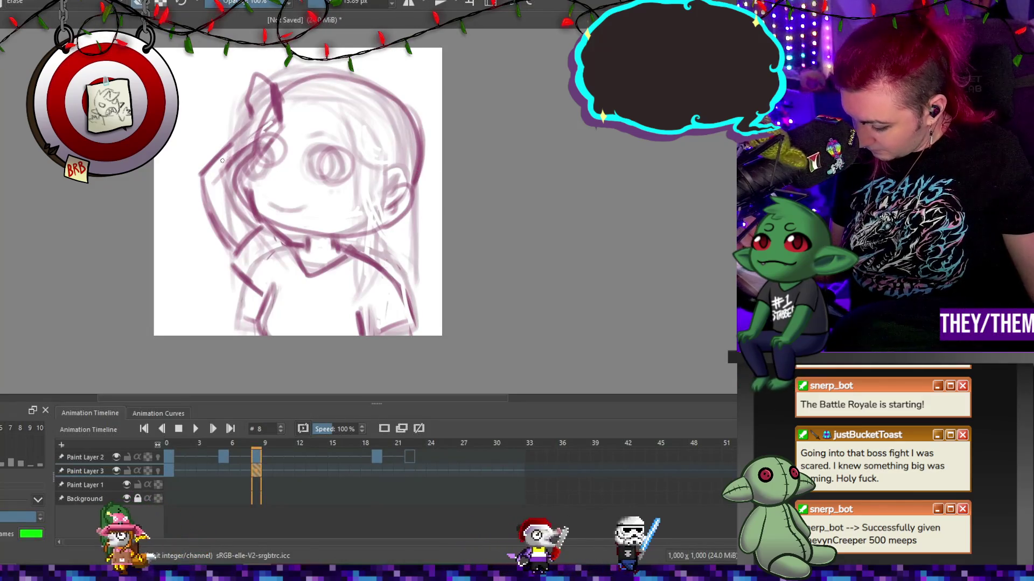
key(e)
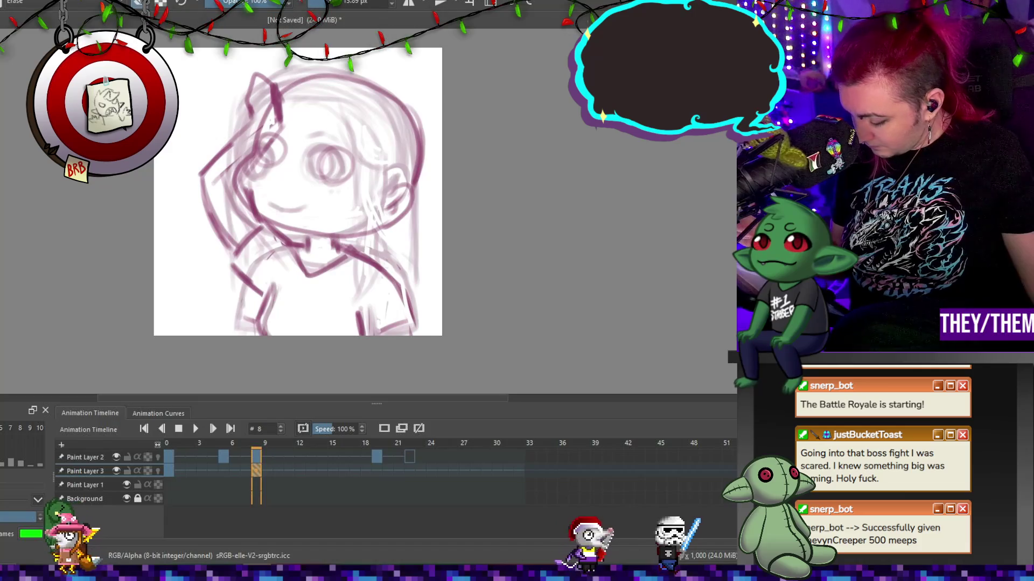
click(225, 458)
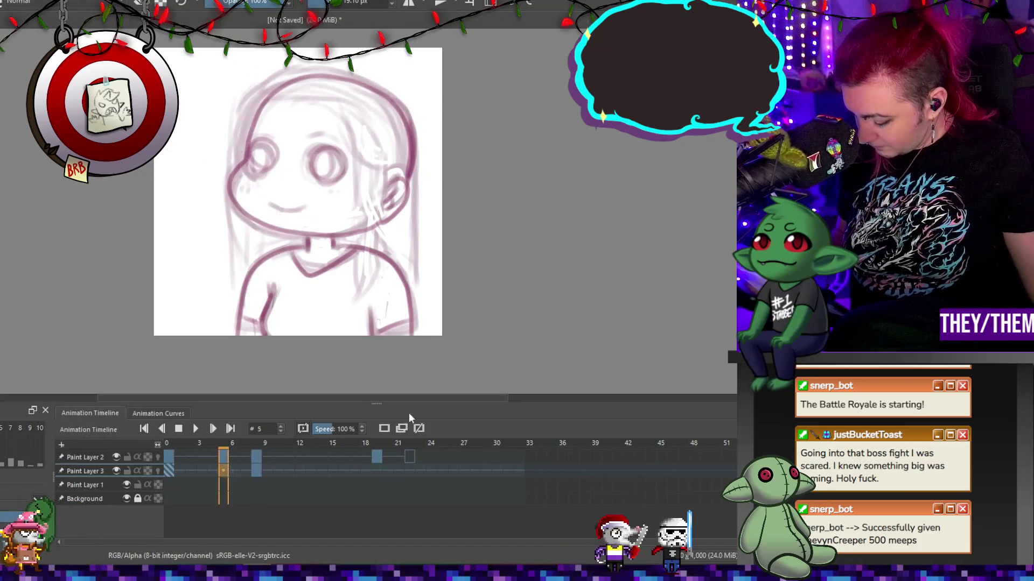
Turn on onion skins for Paint Layer 3 and lighten the old left shoulder outline.
click(418, 428)
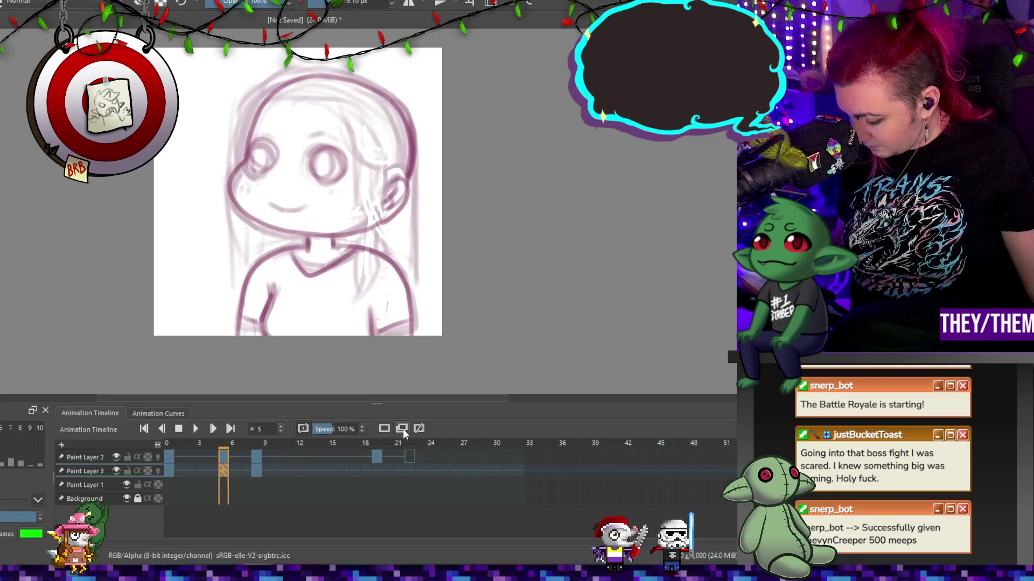
click(159, 471)
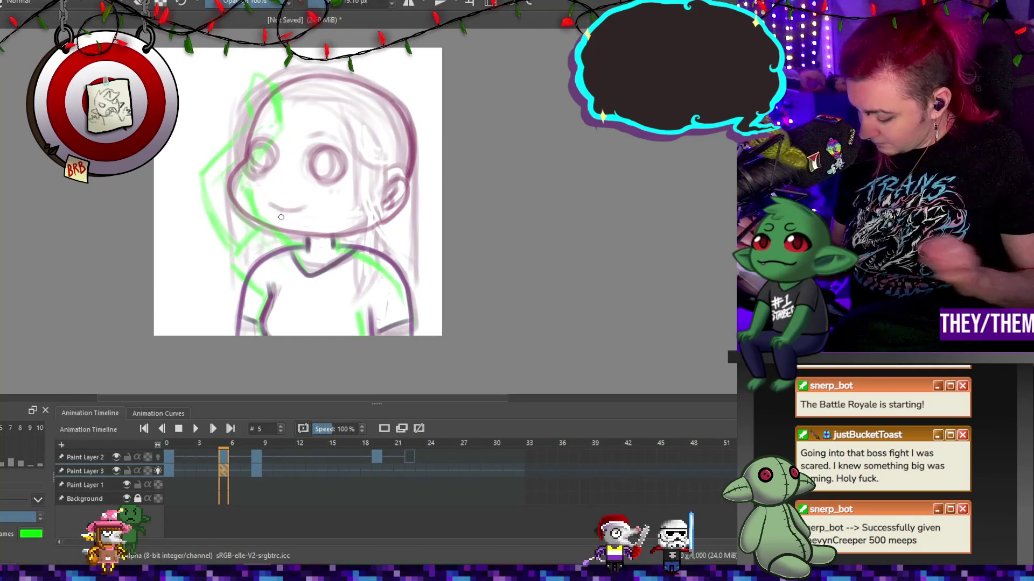
right_click(277, 259)
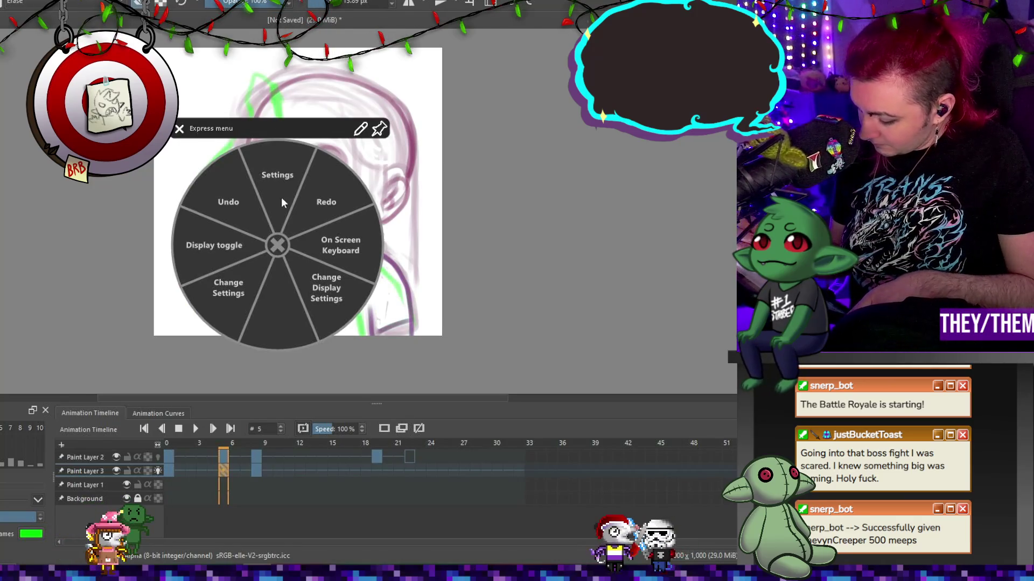
click(178, 130)
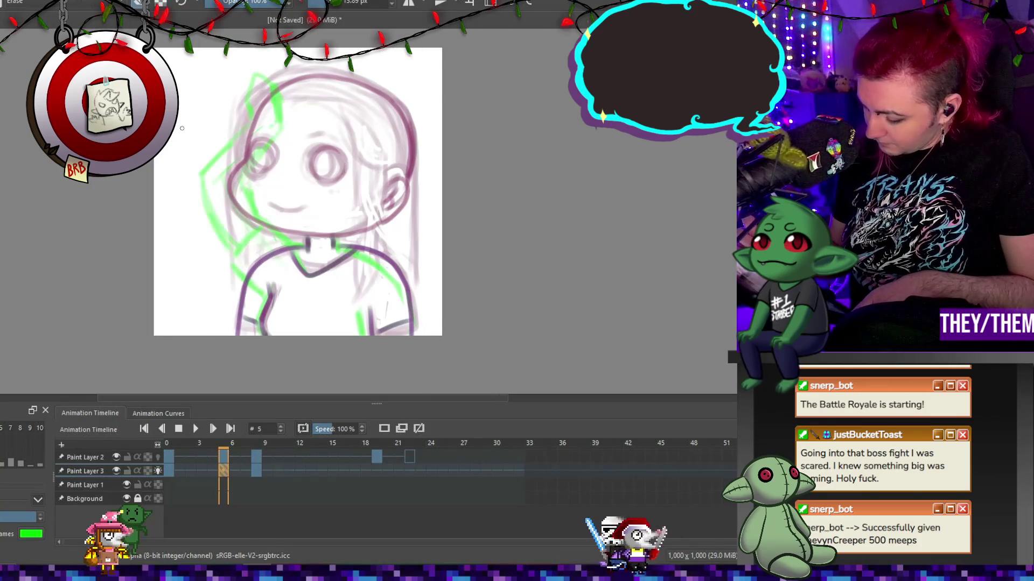
drag(269, 257, 240, 323)
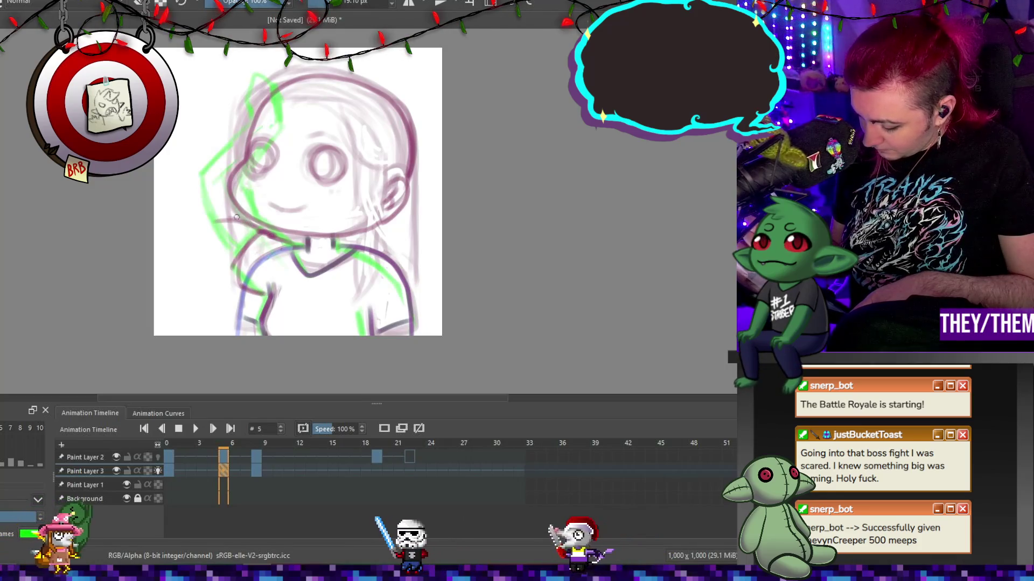
Sketch the raised arm with its hand near the chin and touch up a bottom-right line.
mouse_move(189, 224)
mouse_down()
mouse_move(263, 204)
mouse_move(291, 229)
mouse_up()
mouse_move(212, 241)
mouse_down()
mouse_move(251, 238)
mouse_move(288, 270)
mouse_up()
mouse_move(208, 251)
mouse_down()
mouse_move(248, 237)
mouse_move(183, 228)
mouse_move(213, 238)
mouse_up()
drag(256, 287, 187, 252)
drag(293, 202, 272, 237)
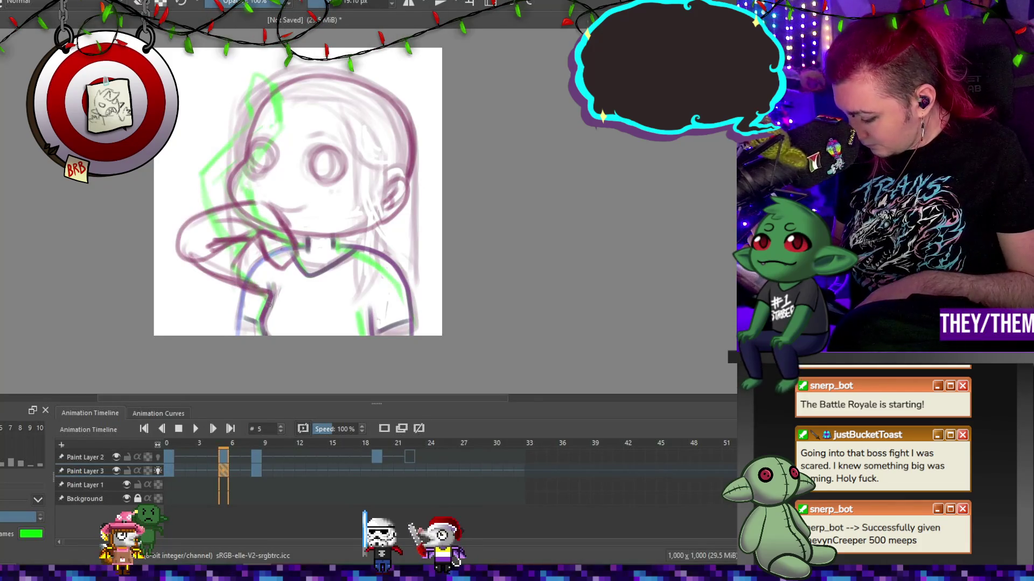
key(e)
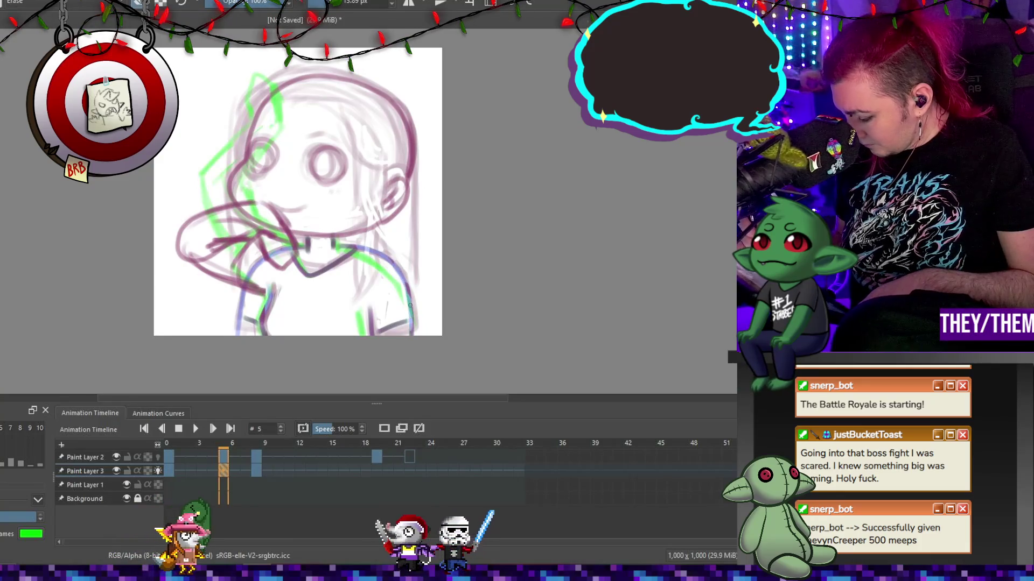
key(e)
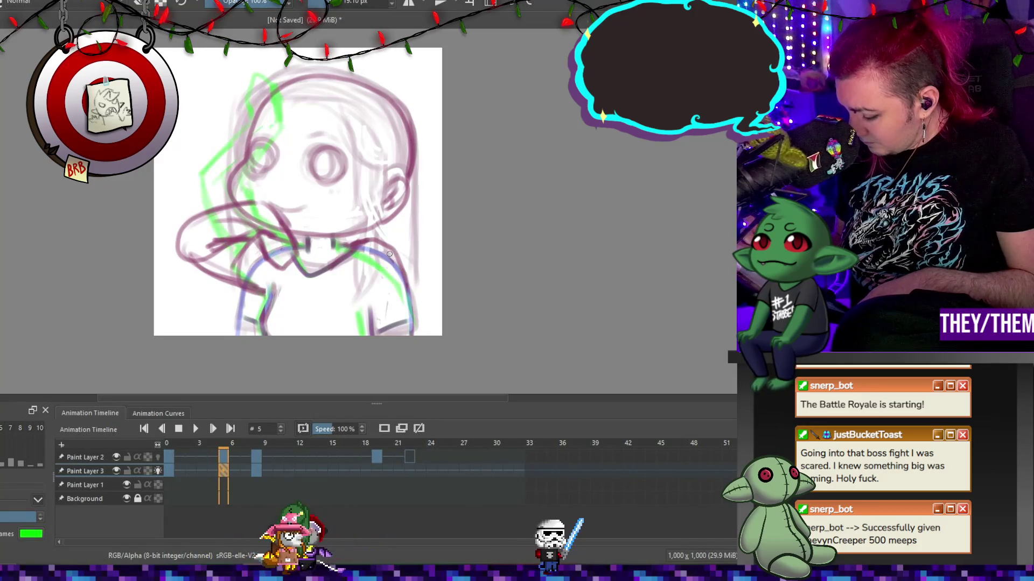
drag(376, 327, 390, 322)
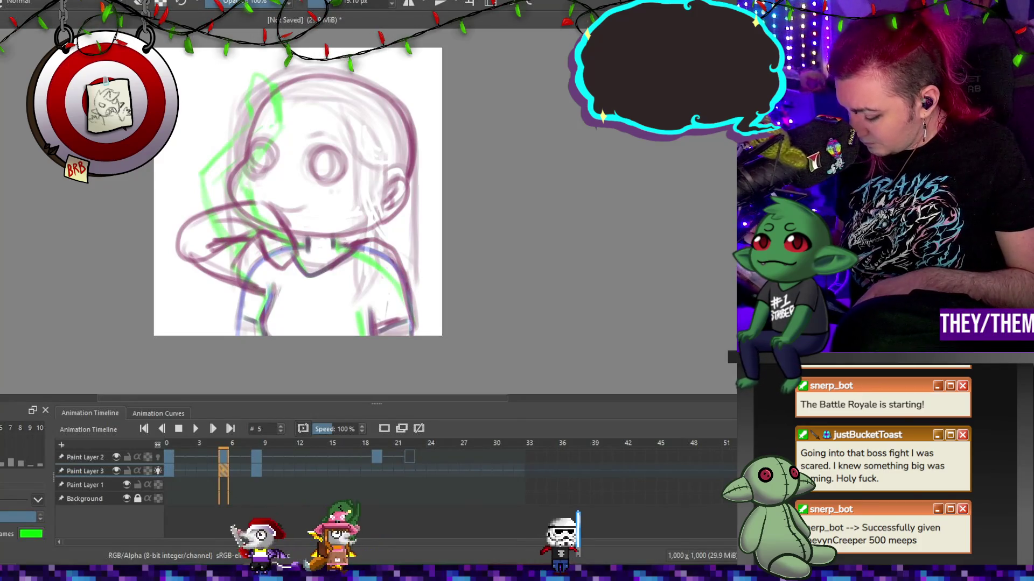
click(255, 471)
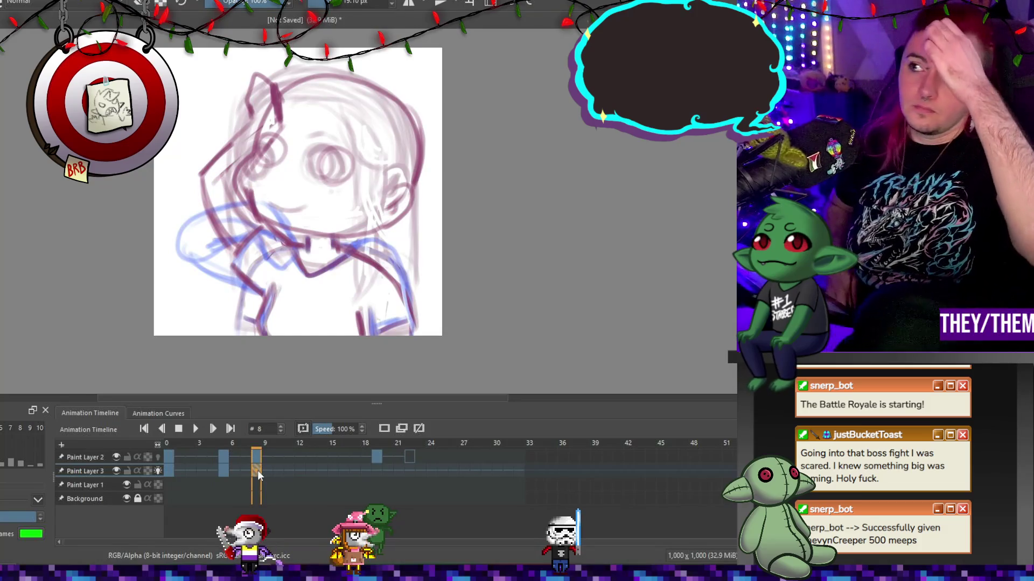
Add a keyframe at frame 19 on Paint Layer 3 and move and rotate its drawing.
click(377, 472)
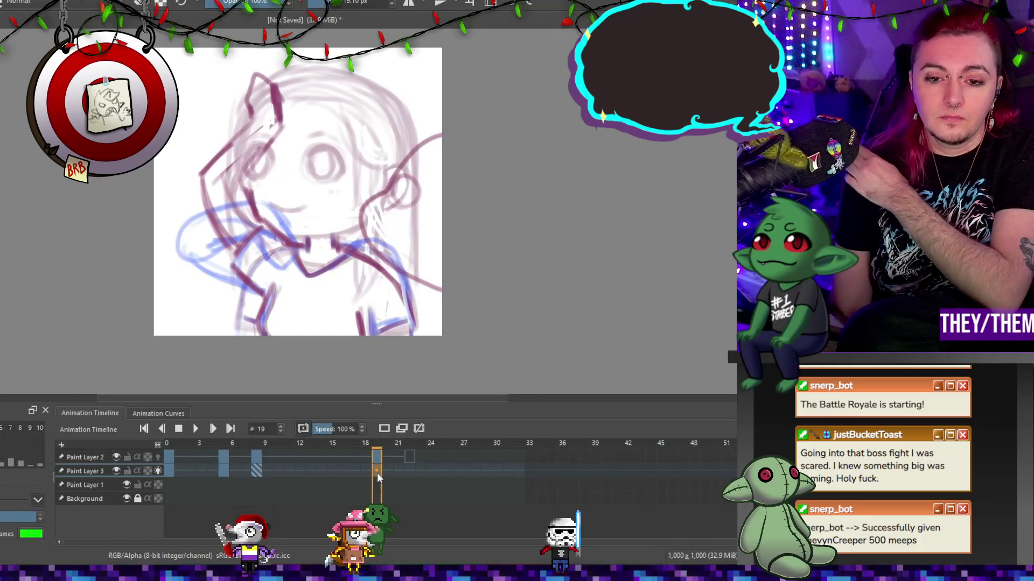
click(401, 430)
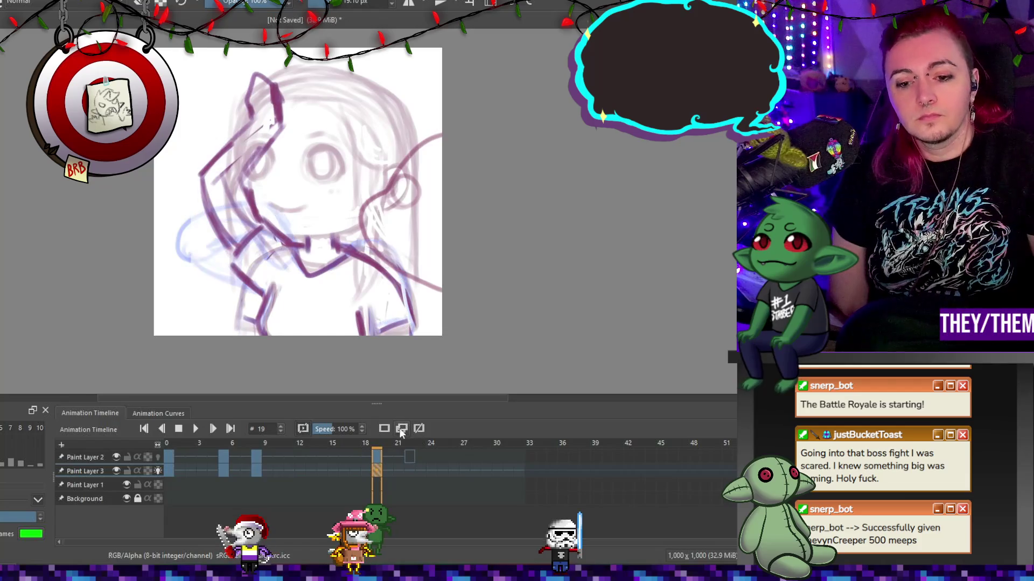
key(ctrl+t)
mouse_move(350, 291)
mouse_down()
mouse_move(563, 374)
mouse_move(396, 250)
mouse_move(459, 340)
mouse_up()
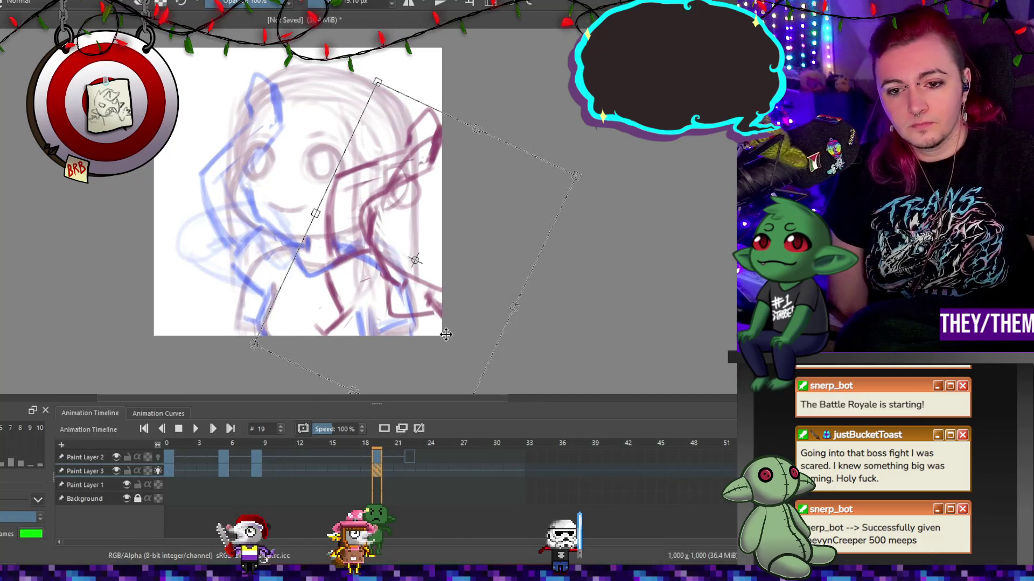
key(Return)
Play the animation from the start to preview it.
key(space)
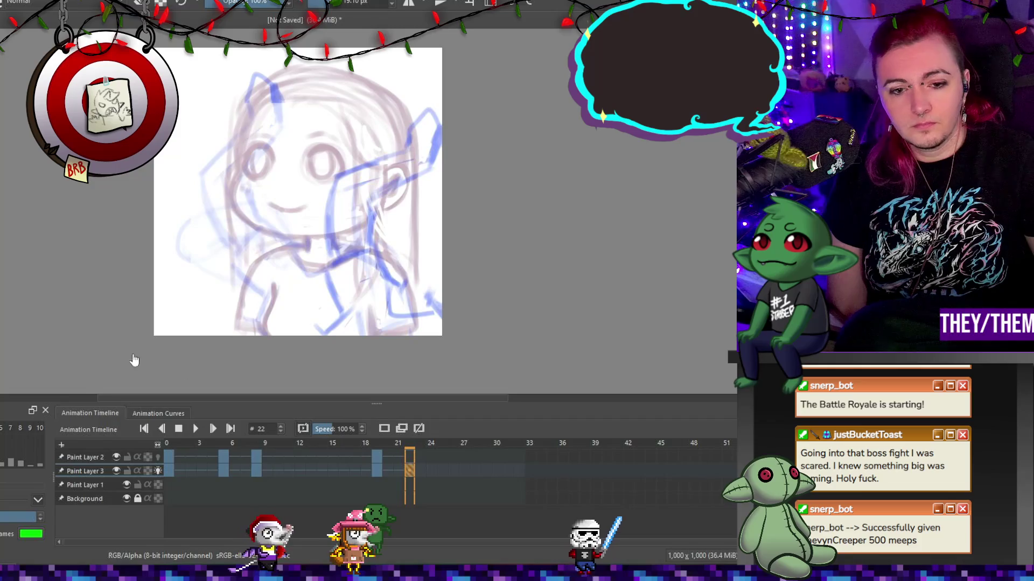
click(182, 428)
click(196, 428)
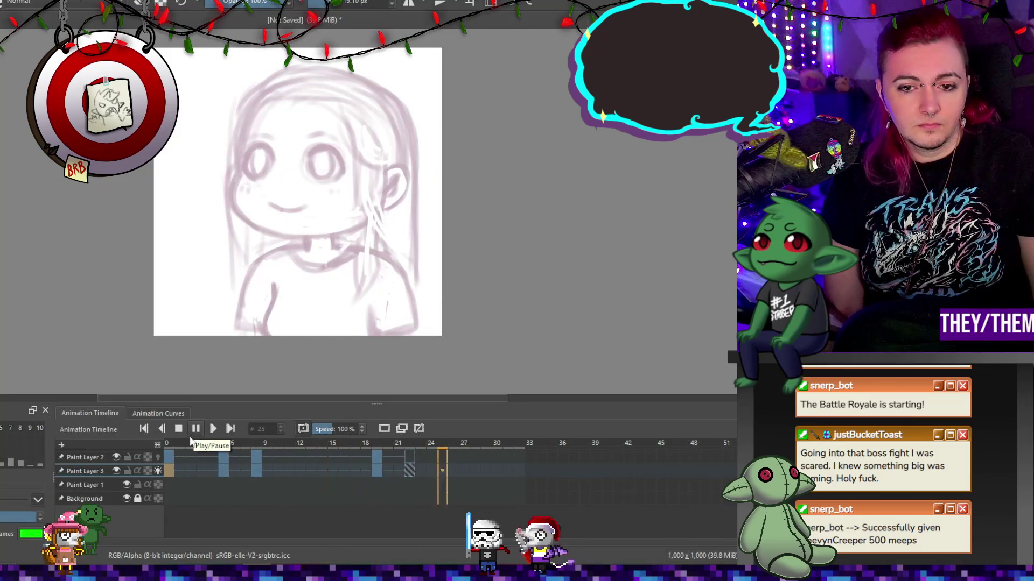
Move Paint Layer 4 to the top and set the brush to about 7 px at 100% opacity.
click(178, 429)
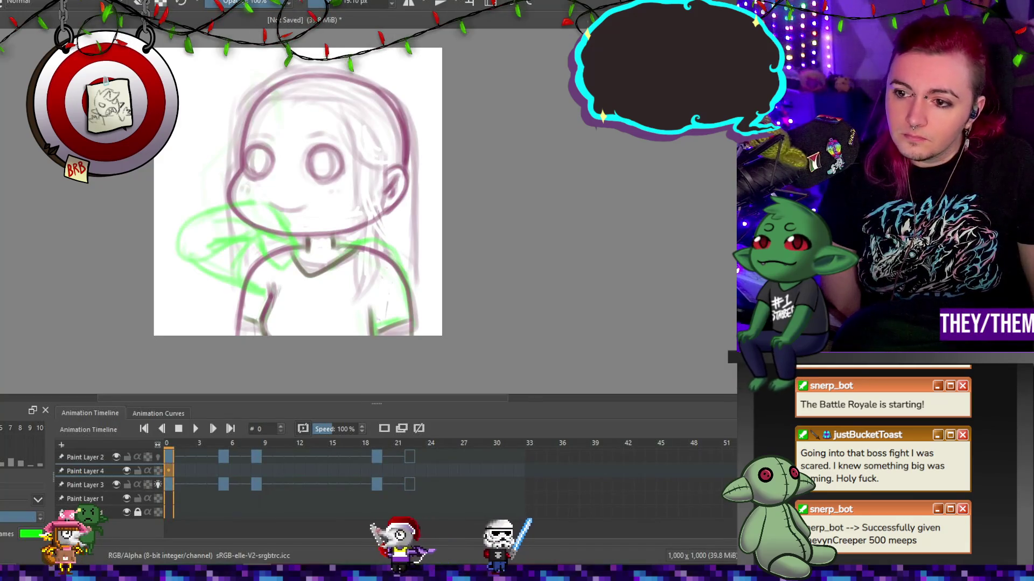
key(ctrl+Page_Up)
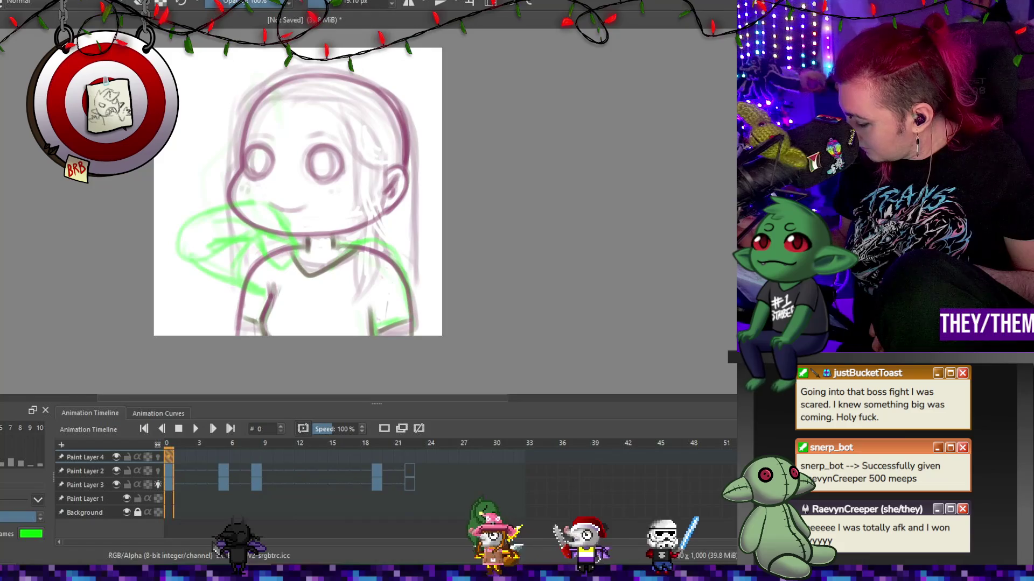
key(slash)
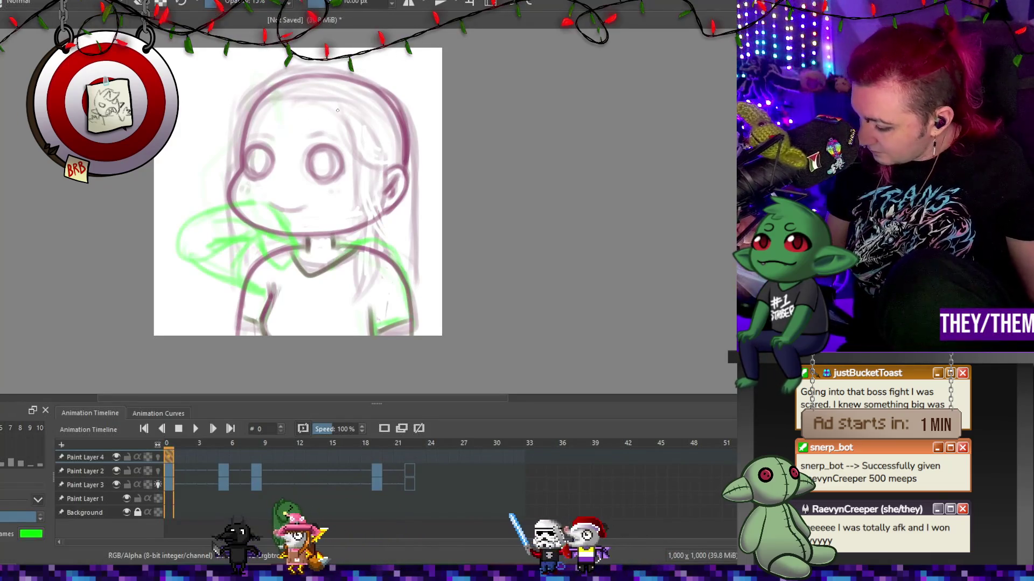
click(343, 3)
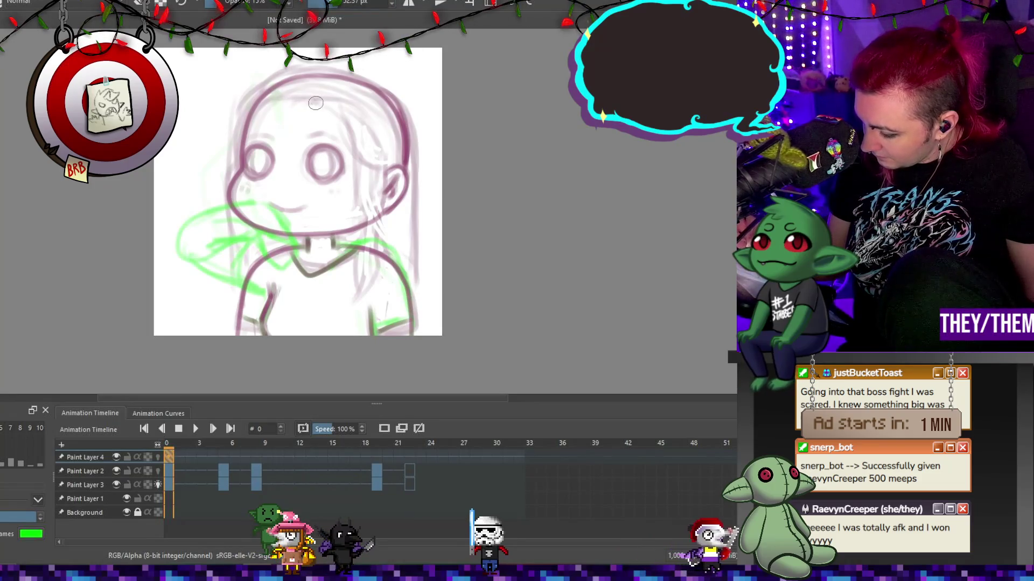
key(e)
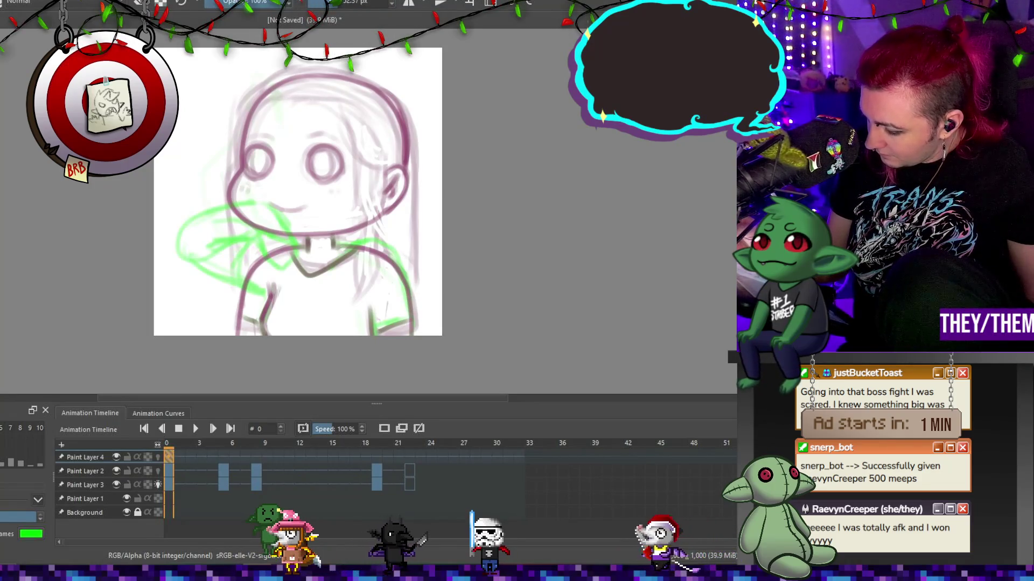
key(bracketleft)
key(bracketleft)
key(bracketleft)
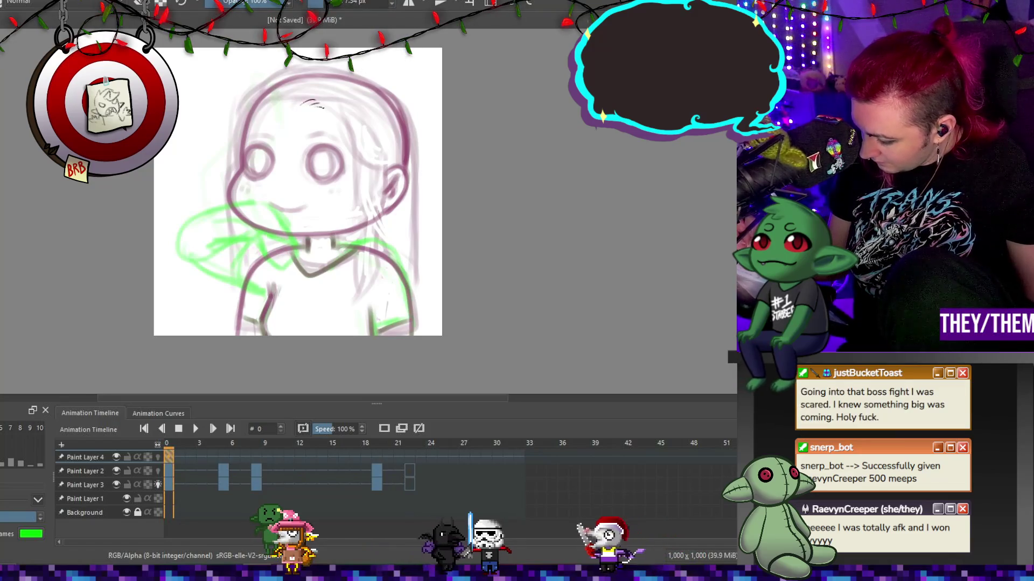
Draw hair strands across the top right, down the left side and down the right side.
drag(326, 108, 390, 172)
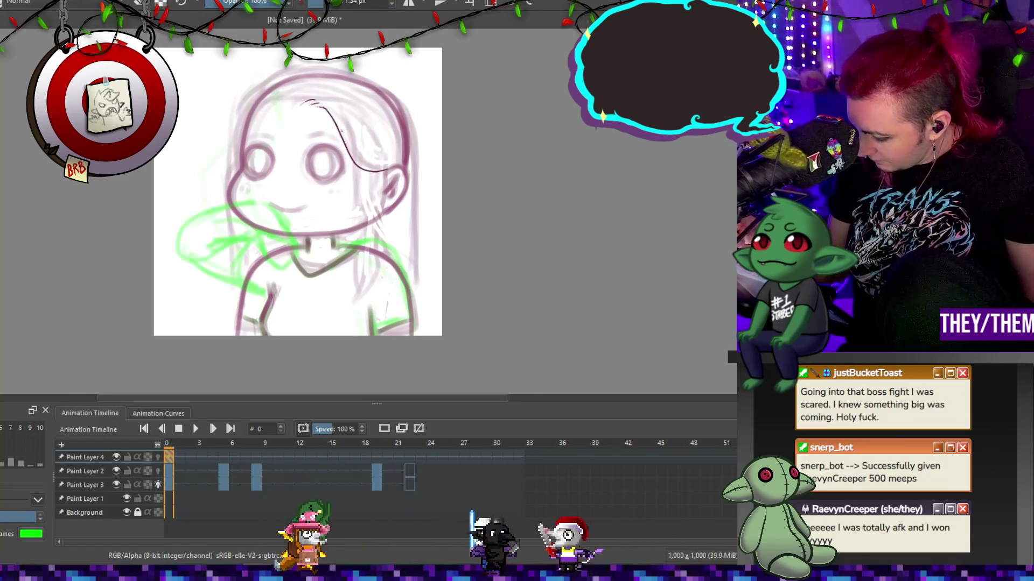
drag(271, 82, 232, 177)
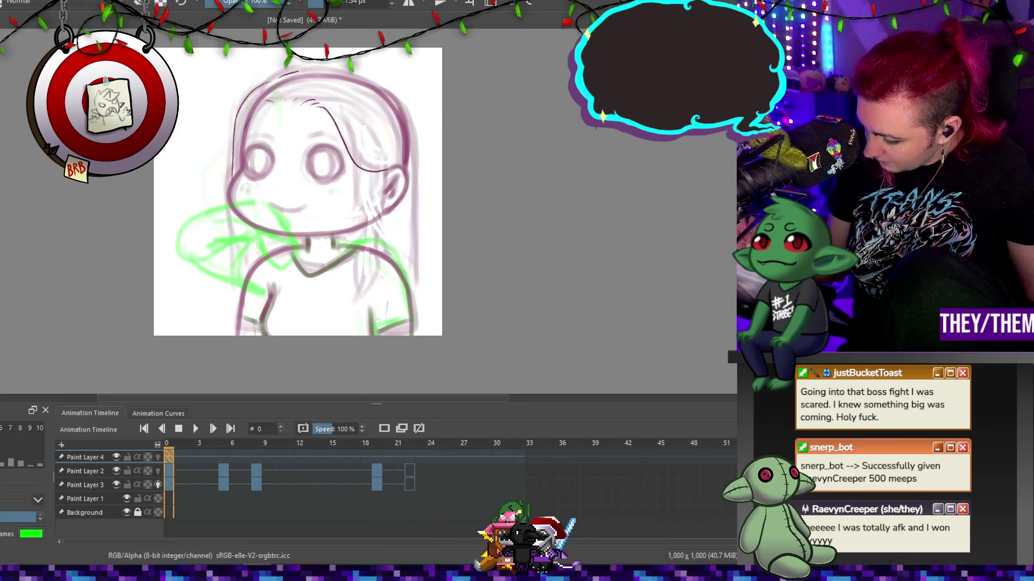
mouse_move(399, 100)
mouse_down()
mouse_move(414, 133)
mouse_move(419, 277)
mouse_up()
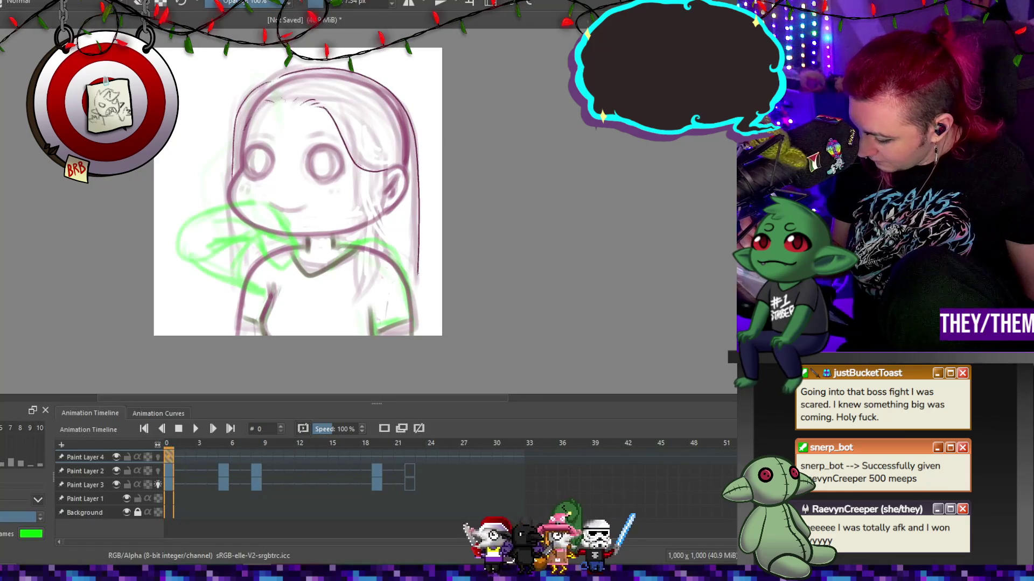
drag(231, 209, 260, 287)
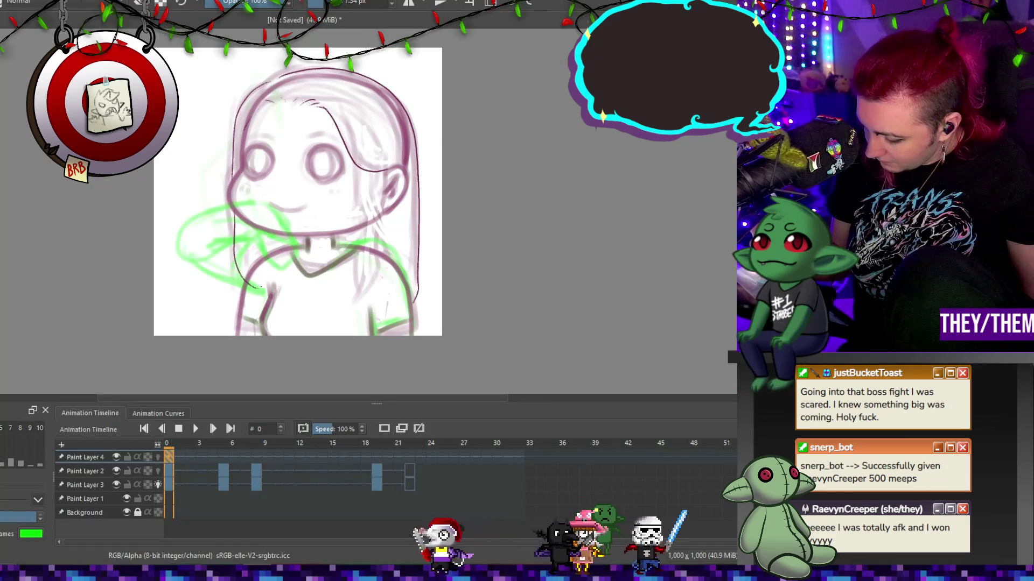
drag(362, 173, 363, 198)
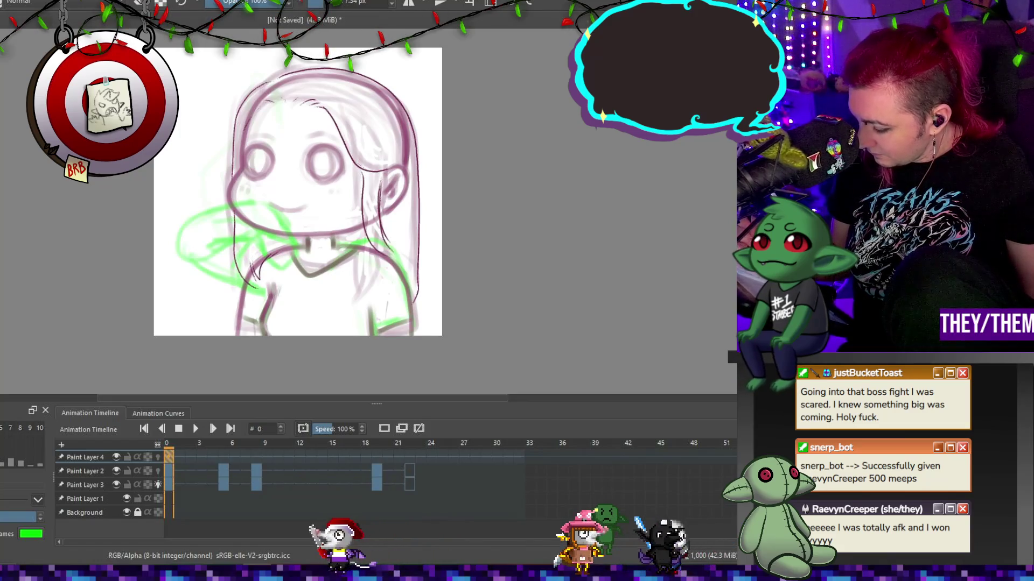
Sample the dark purple line colour and draw lines along the right neck and shoulder.
ctrl+click(364, 186)
drag(363, 236, 352, 287)
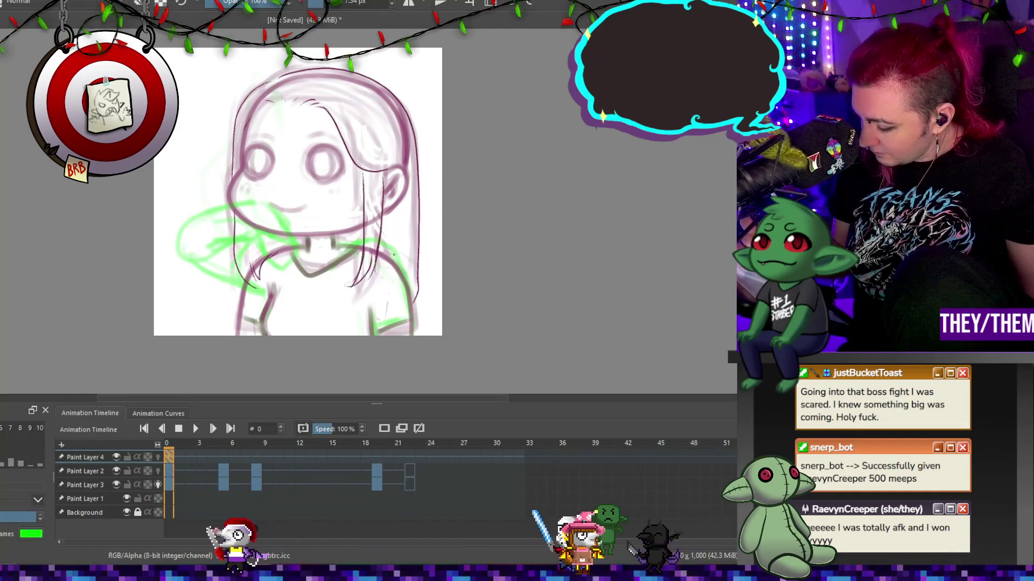
drag(406, 254, 406, 278)
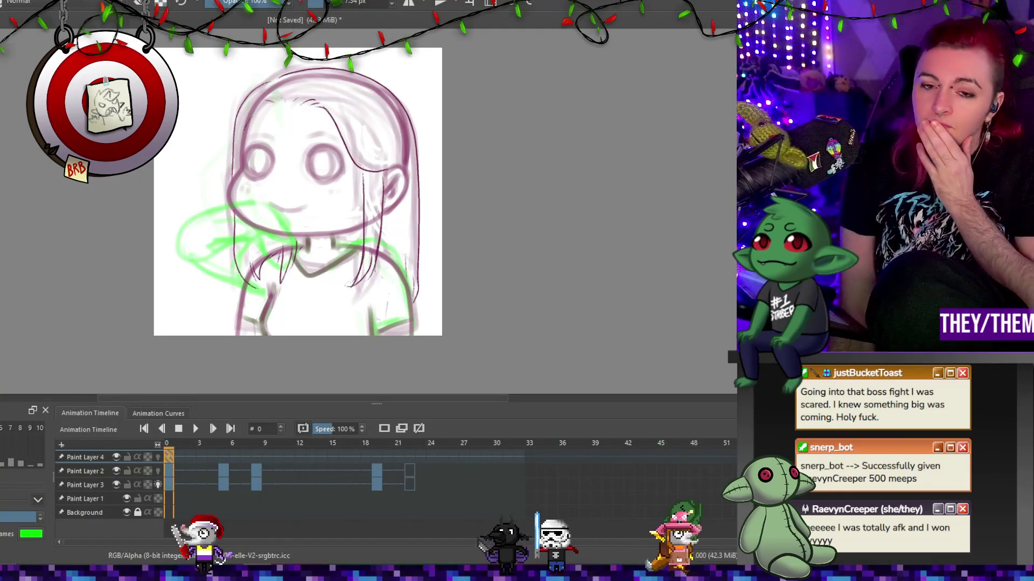
scroll(301, 189, down, 2)
scroll(301, 189, up, 3)
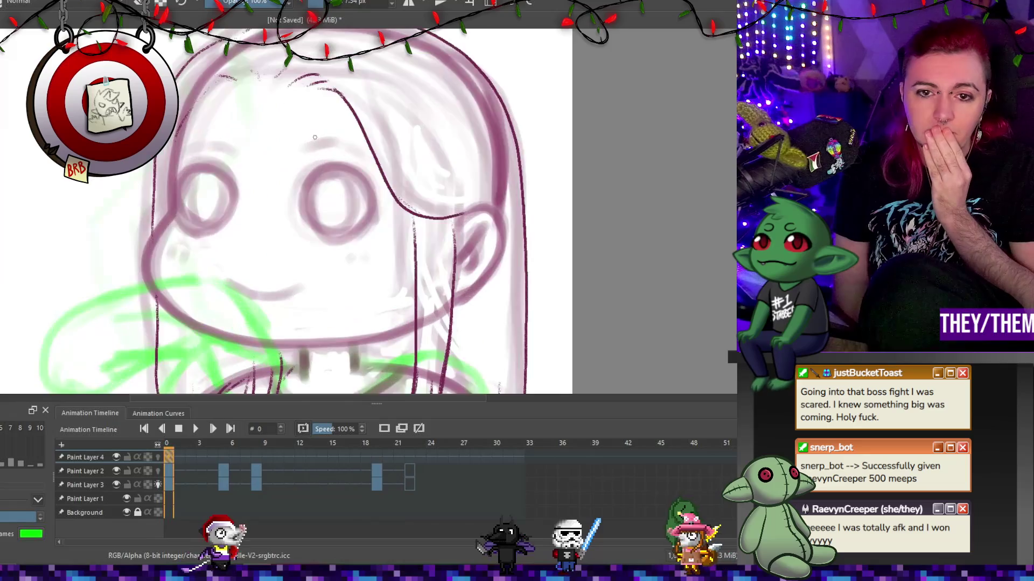
scroll(301, 188, down, 3)
click(224, 457)
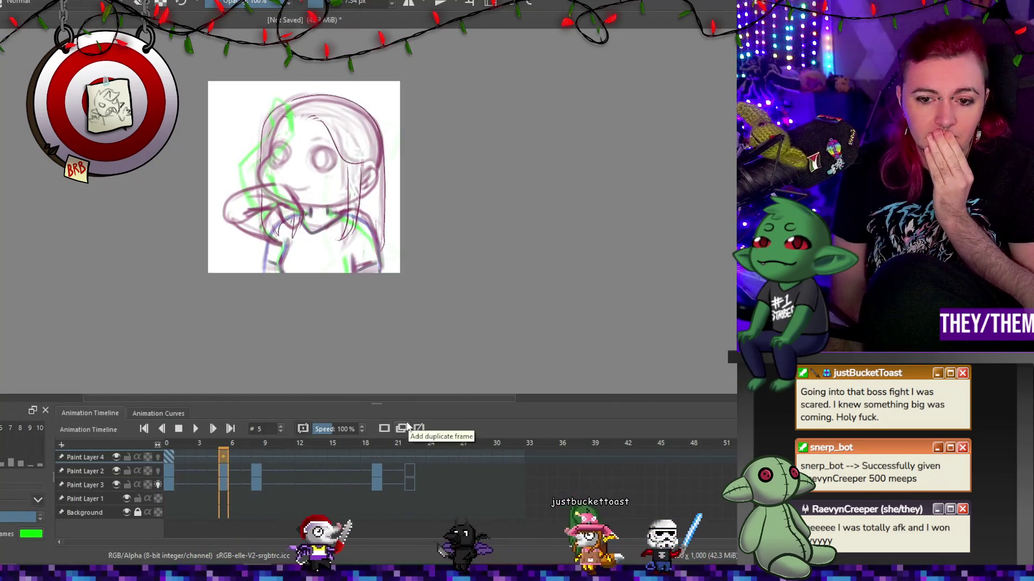
Tilt the frame-8 drawing slightly, nudge it right and down, then switch to the eraser.
click(257, 458)
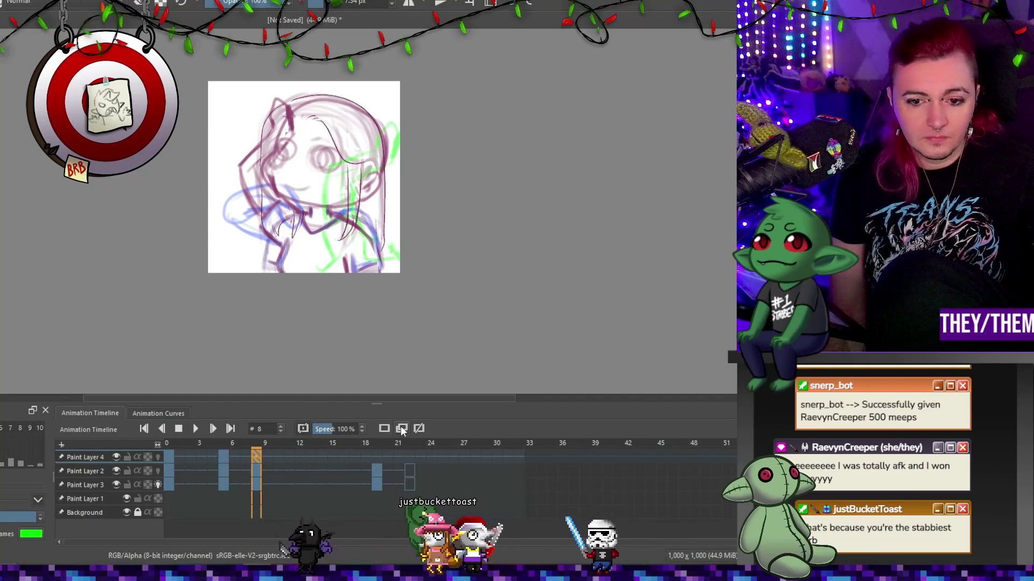
key(ctrl+t)
scroll(410, 258, up, 2)
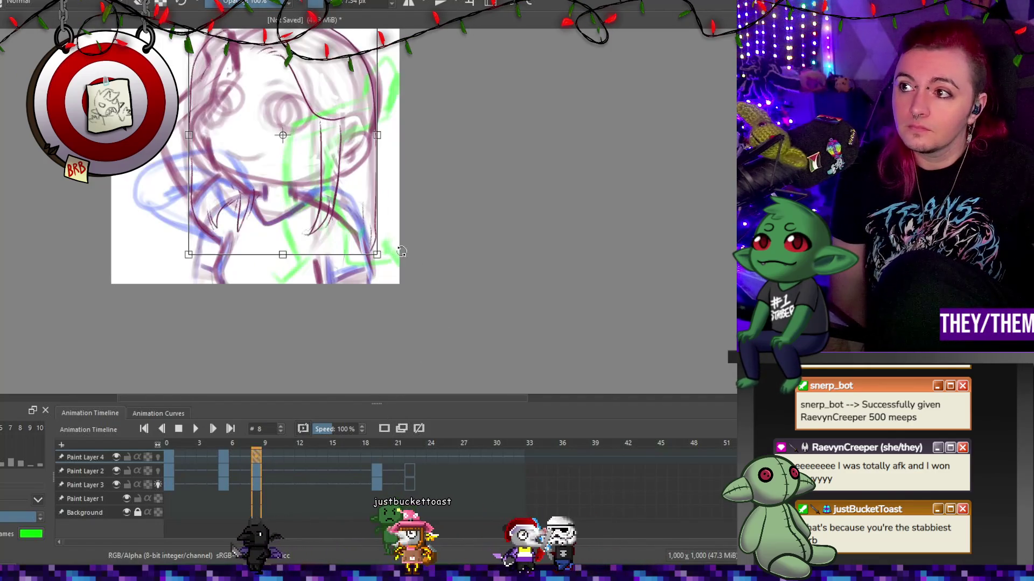
scroll(427, 231, down, 2)
drag(494, 150, 494, 150)
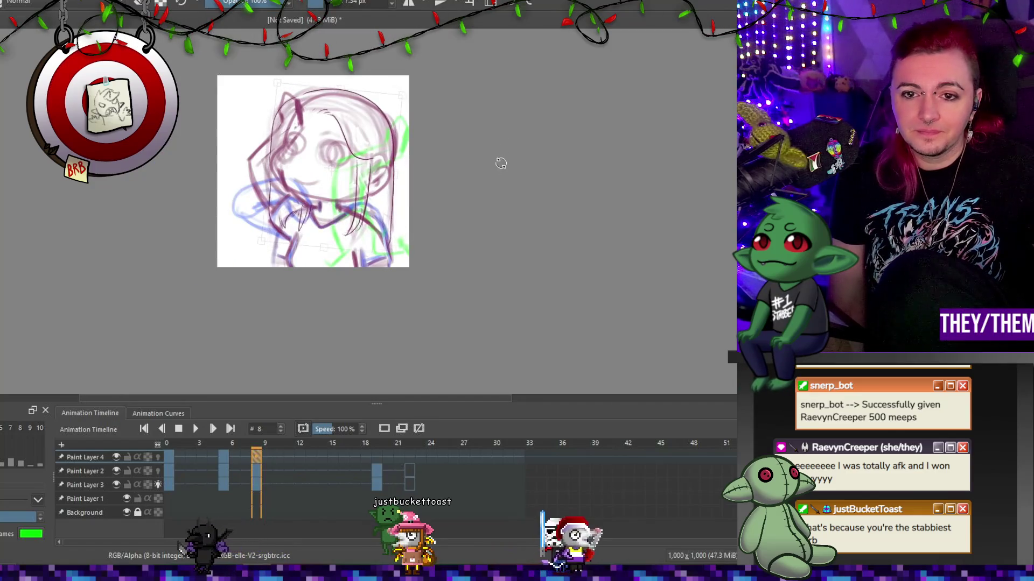
drag(353, 154, 364, 156)
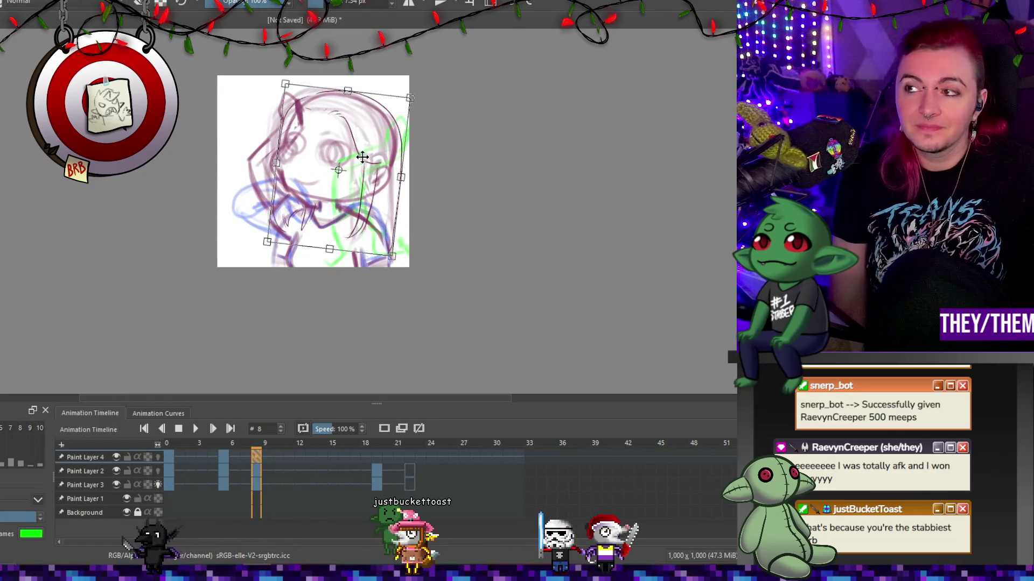
scroll(361, 172, up, 1)
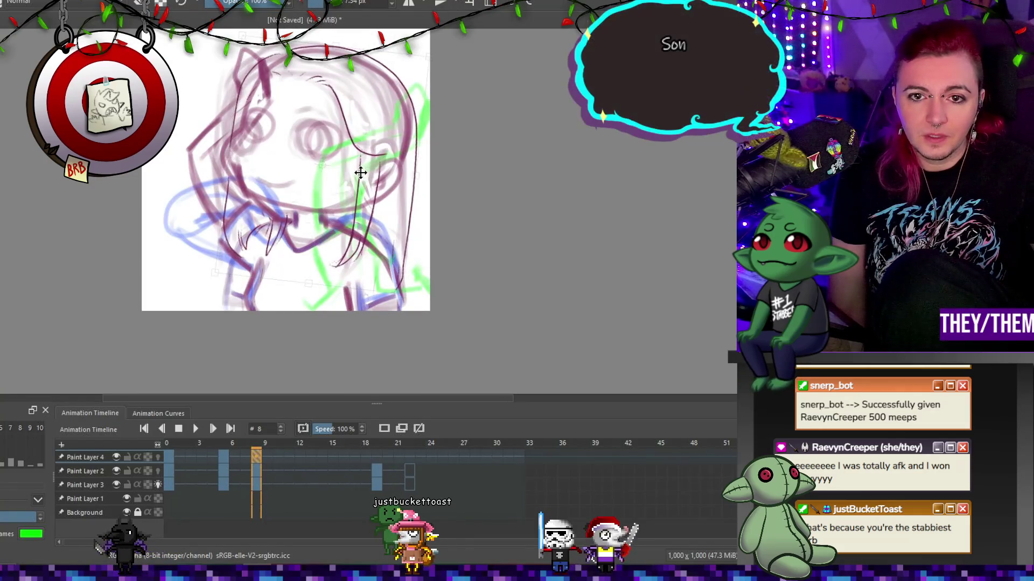
key(Return)
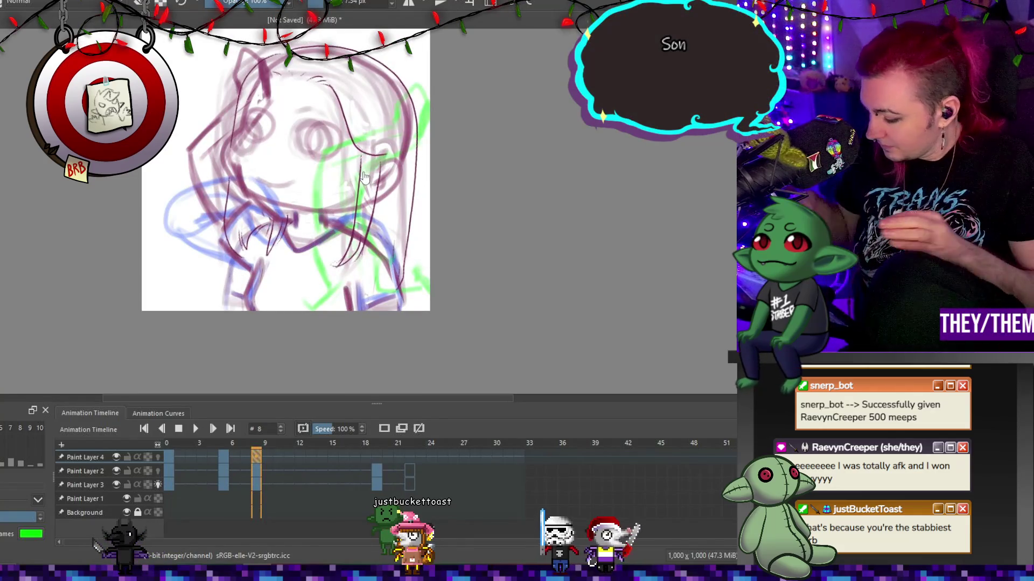
key(e)
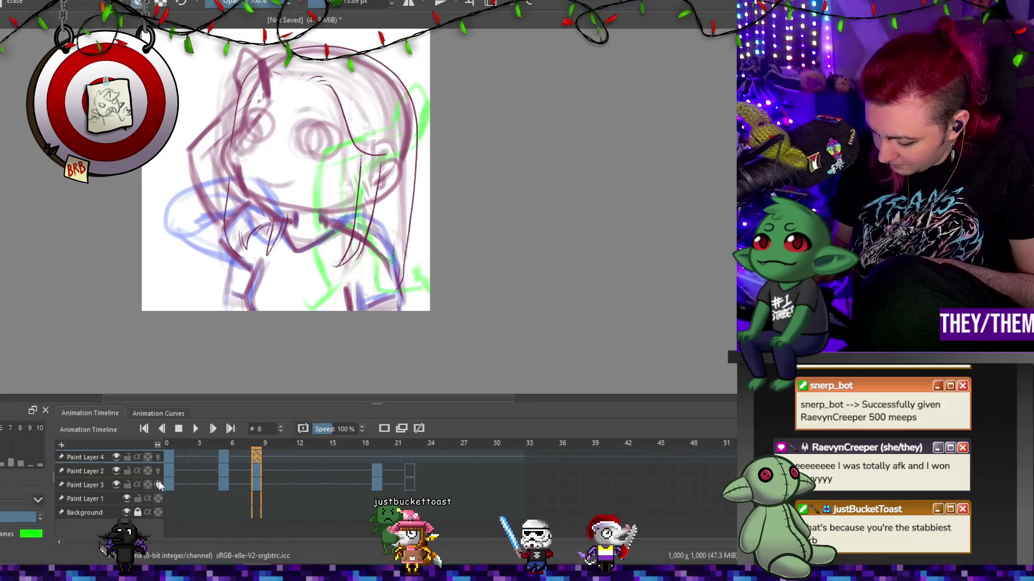
click(158, 457)
Toggle Paint Layer 4's onion skins and draw a dark line along the right hair edge on frame 8.
click(158, 485)
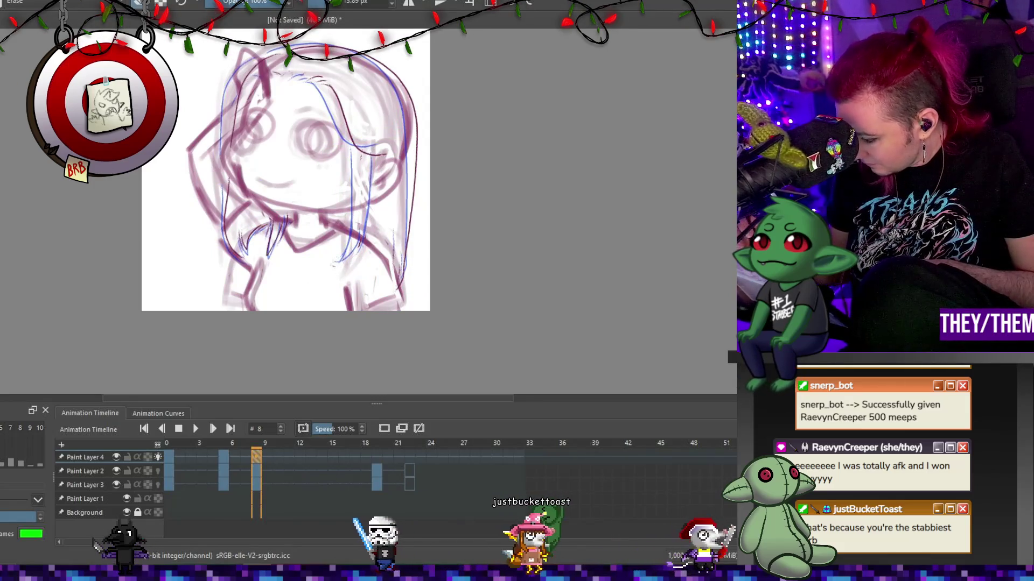
key(e)
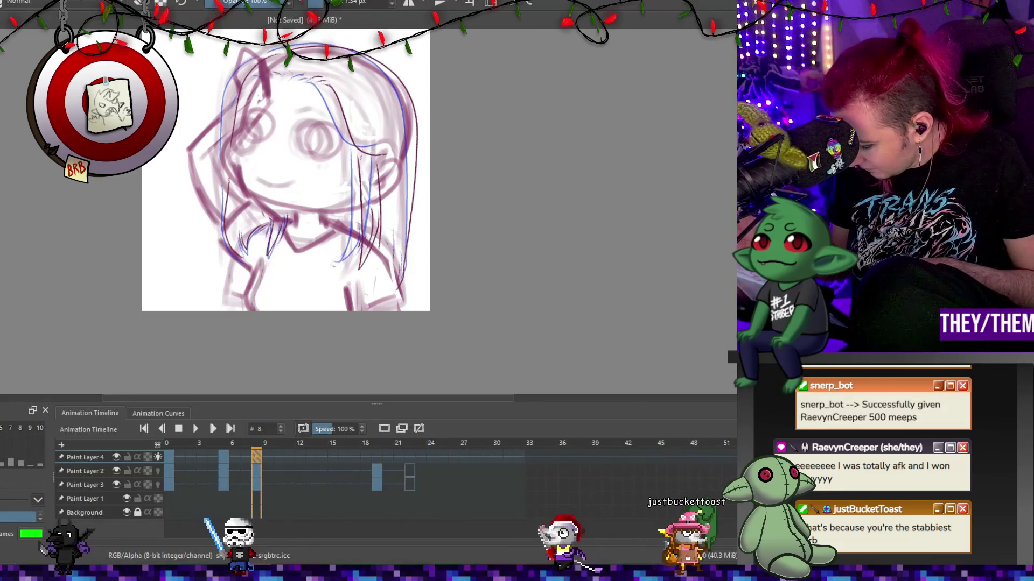
key(e)
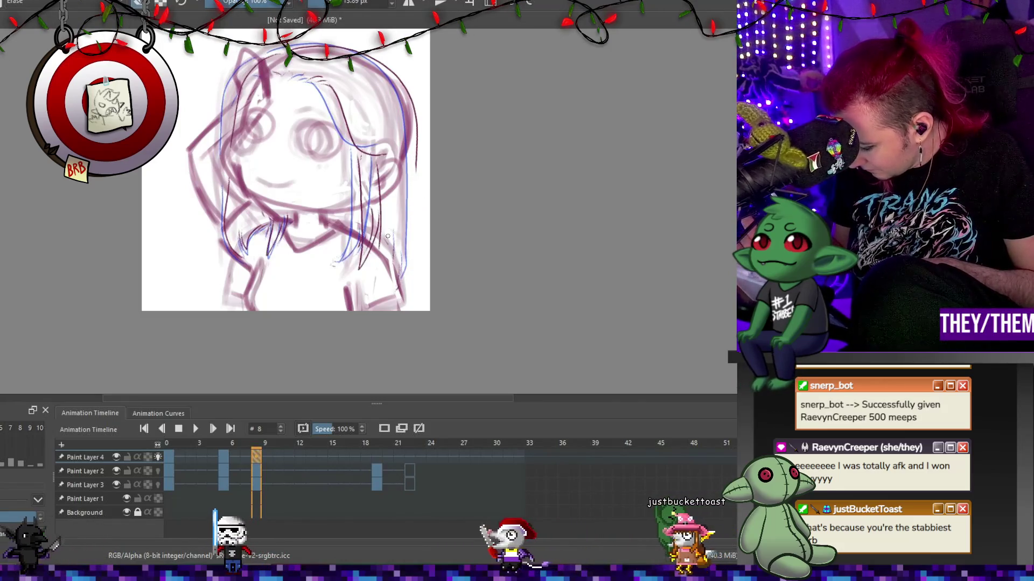
key(e)
drag(416, 162, 408, 277)
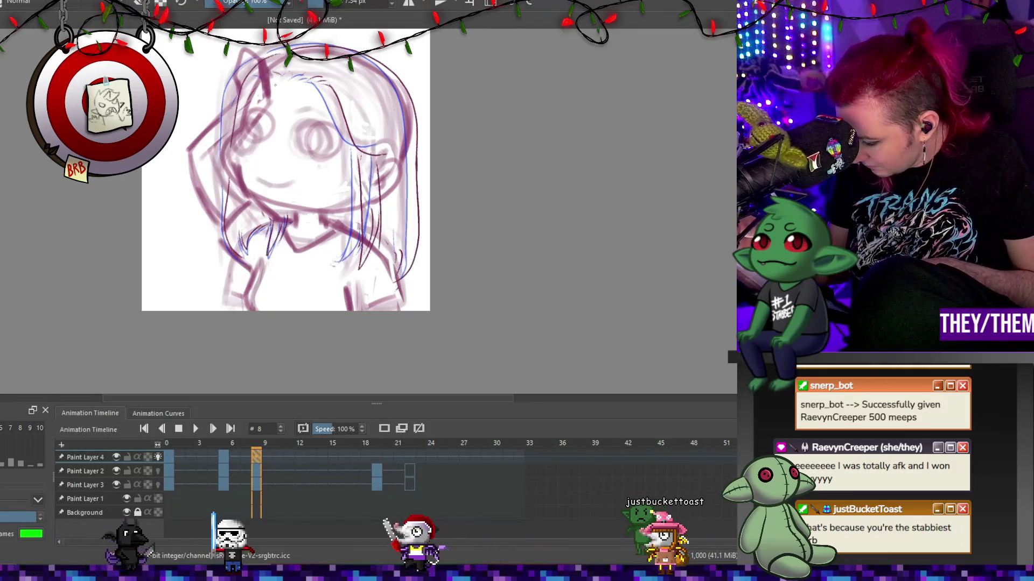
key(e)
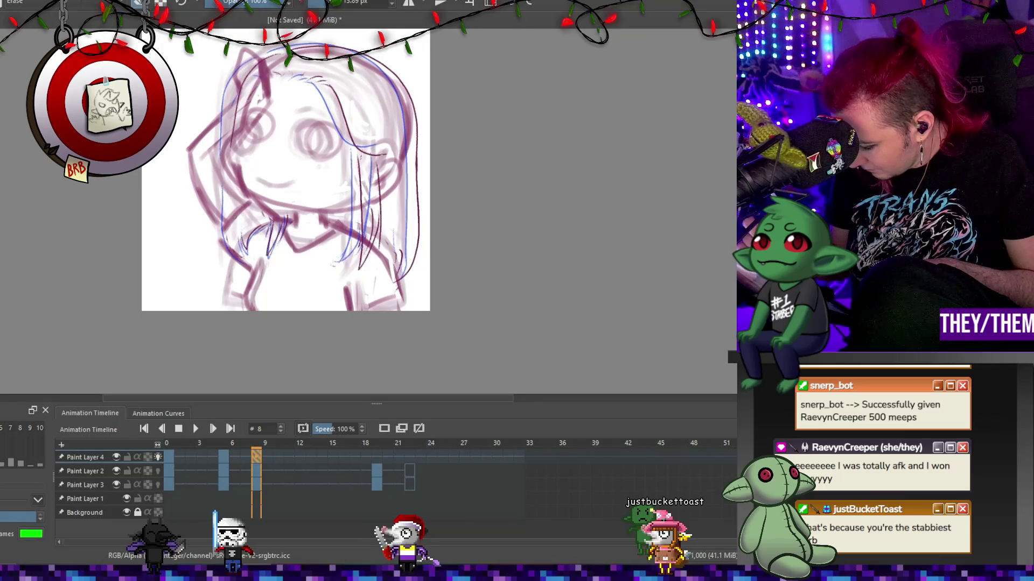
key(e)
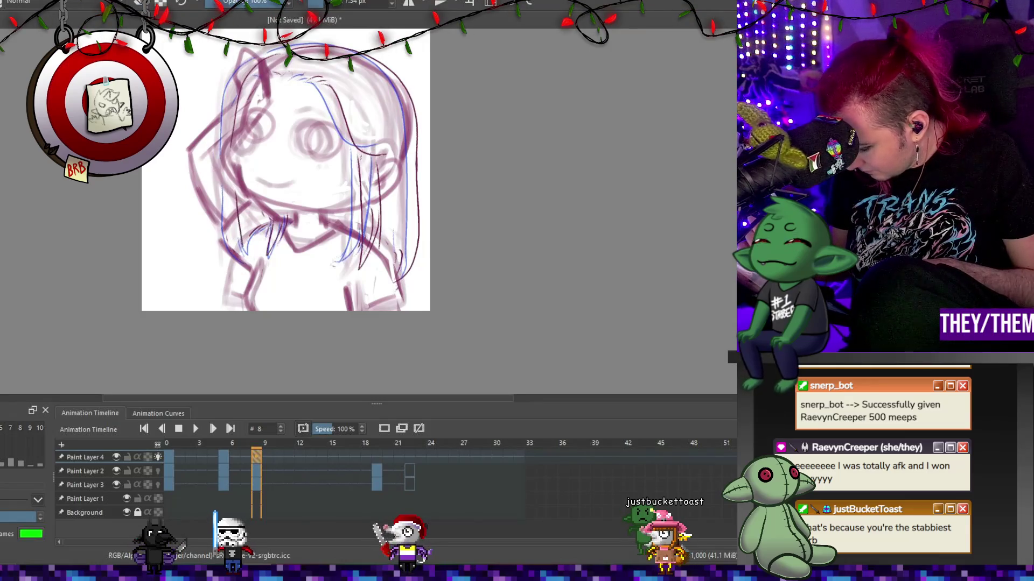
key(e)
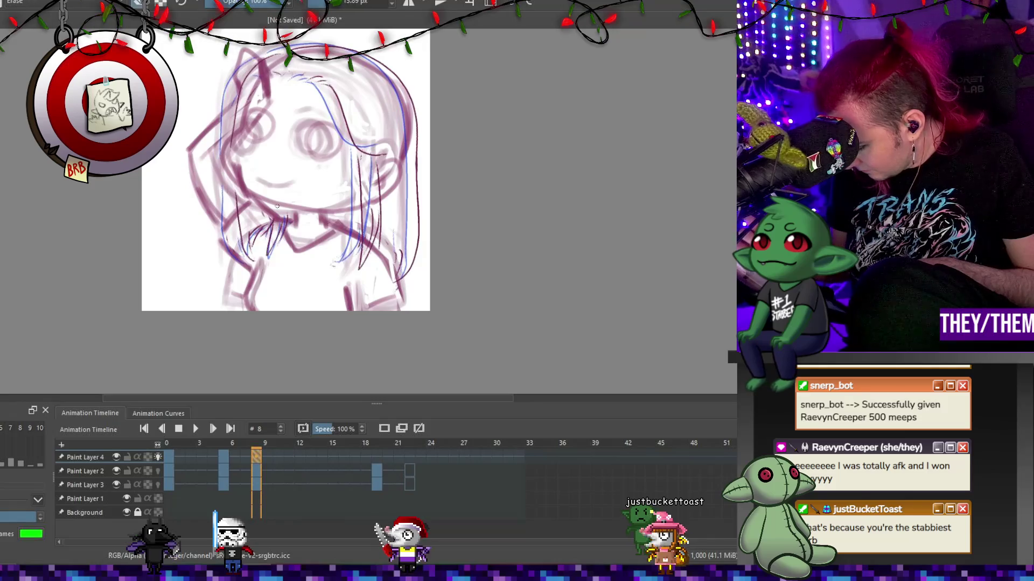
key(e)
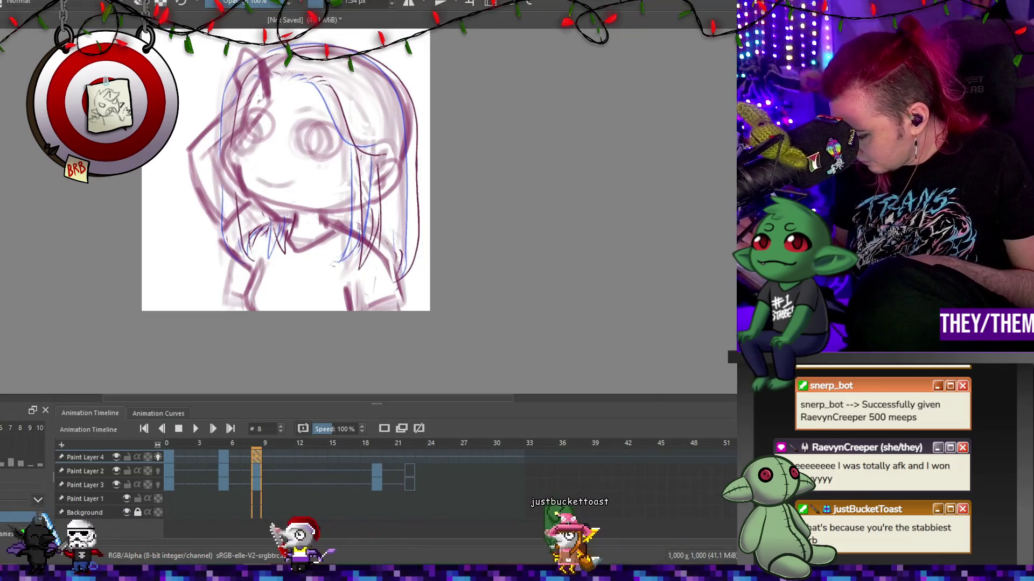
click(235, 456)
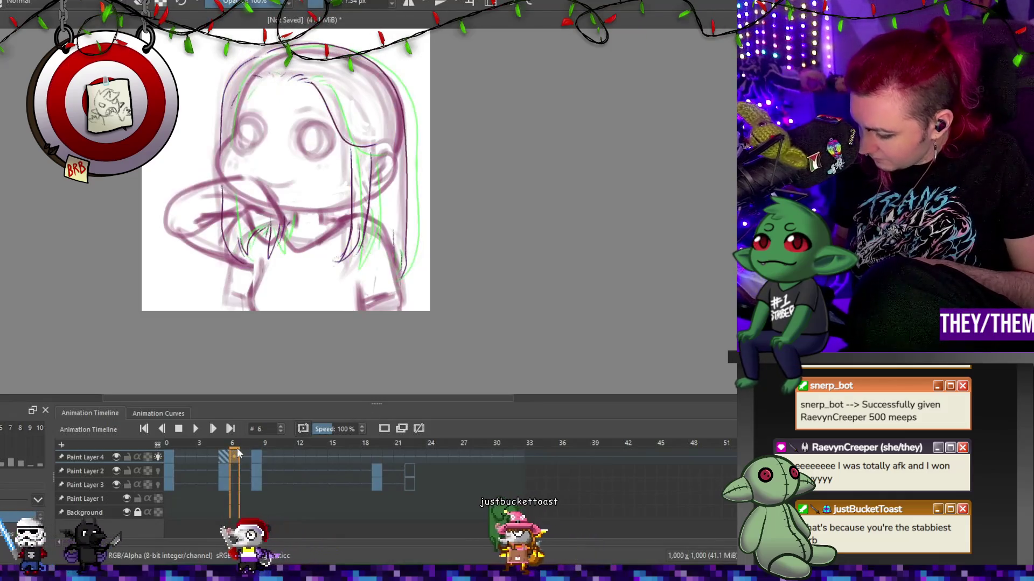
Erase and redraw the right-side hair lines on frame 6 beside the blue onion-skin ghost.
key(e)
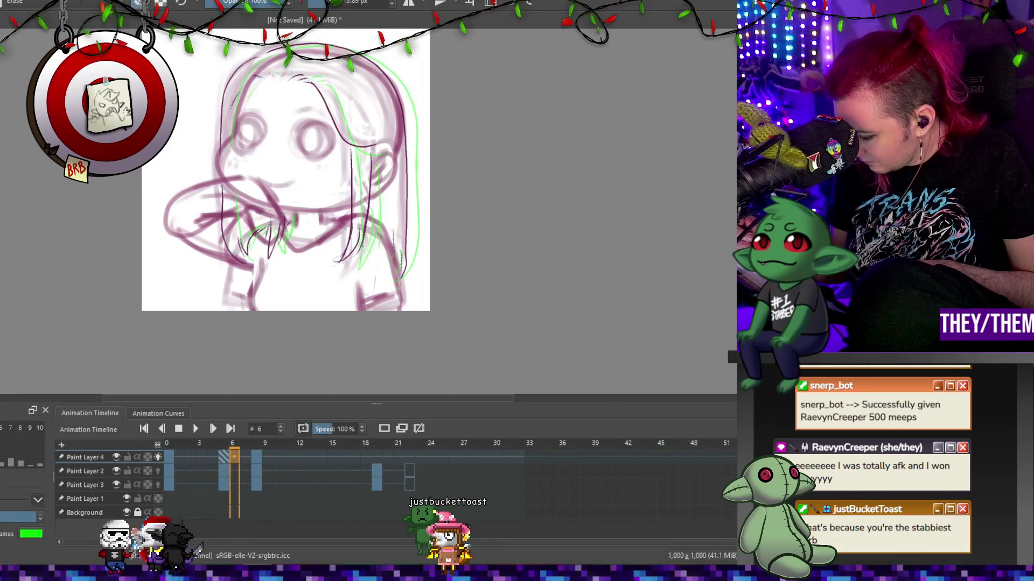
drag(343, 215, 340, 257)
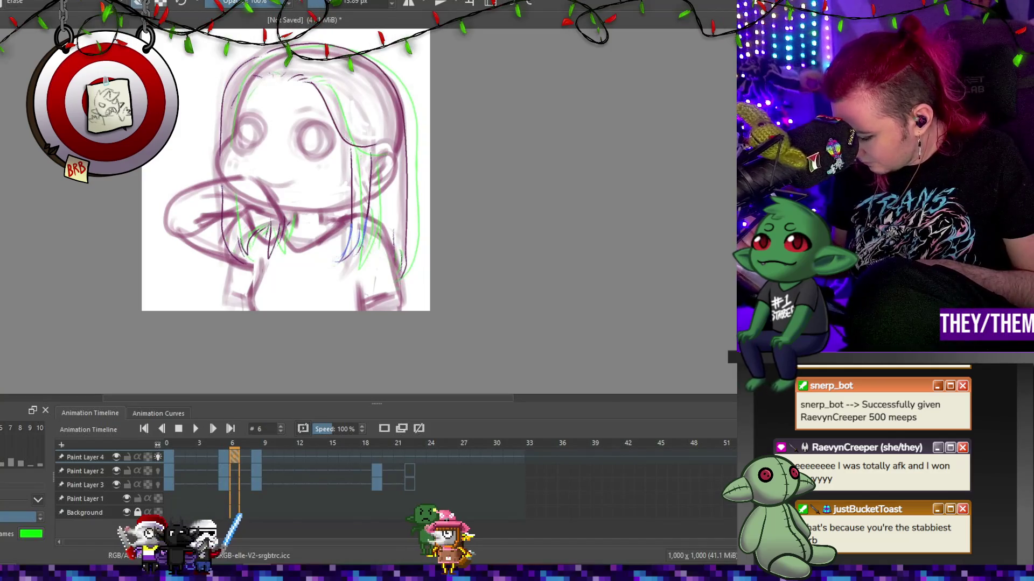
drag(350, 232, 364, 267)
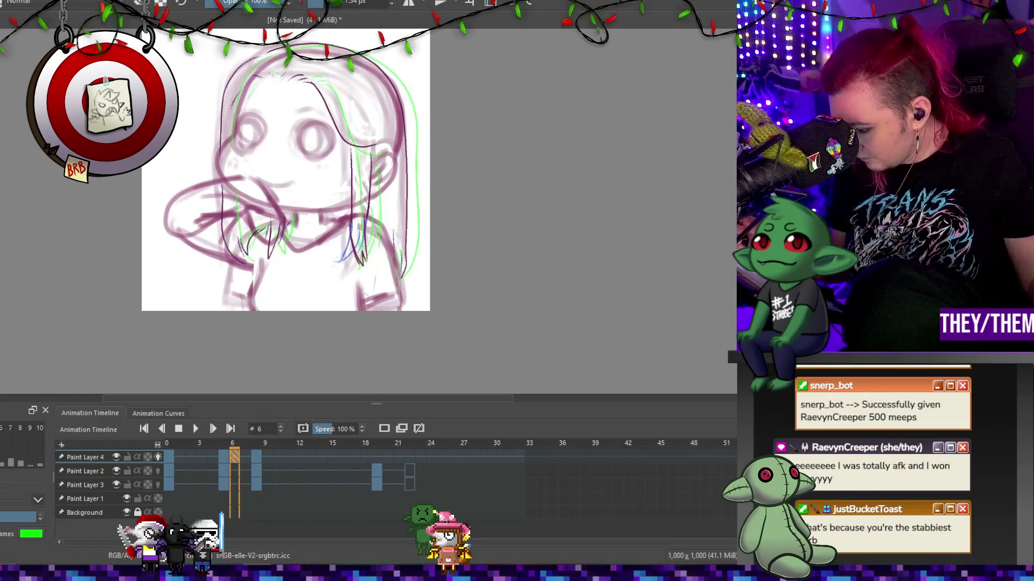
Nudge the frame-6 drawing slightly right and down, and leave the brush in erase mode.
key(Return)
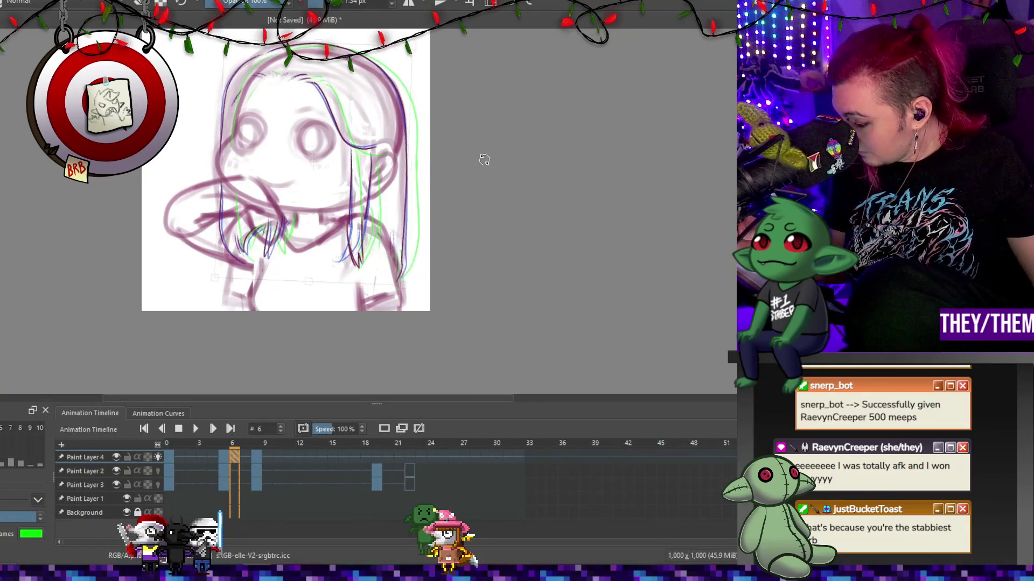
drag(387, 131, 388, 132)
key(Return)
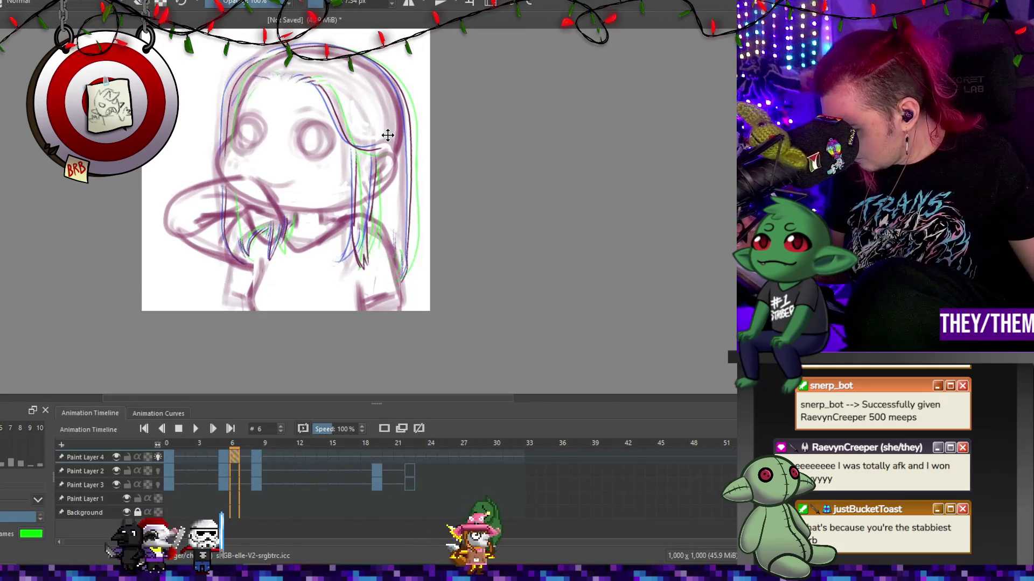
key(b)
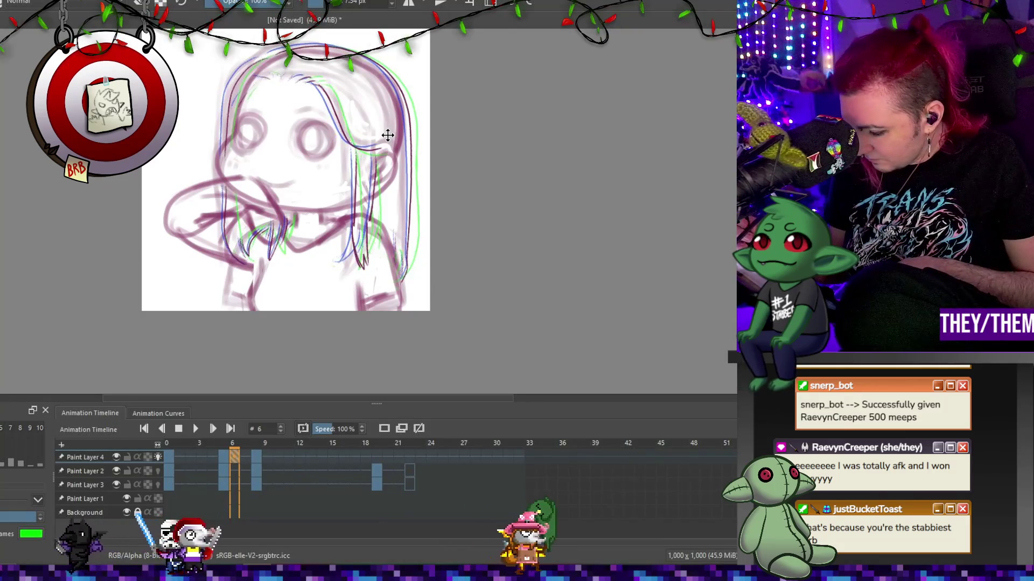
key(e)
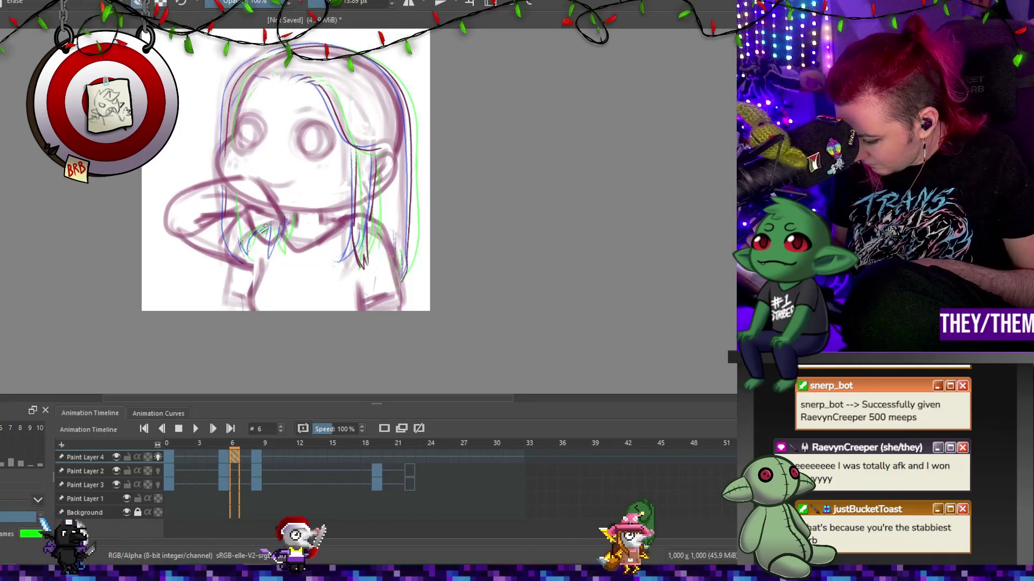
key(e)
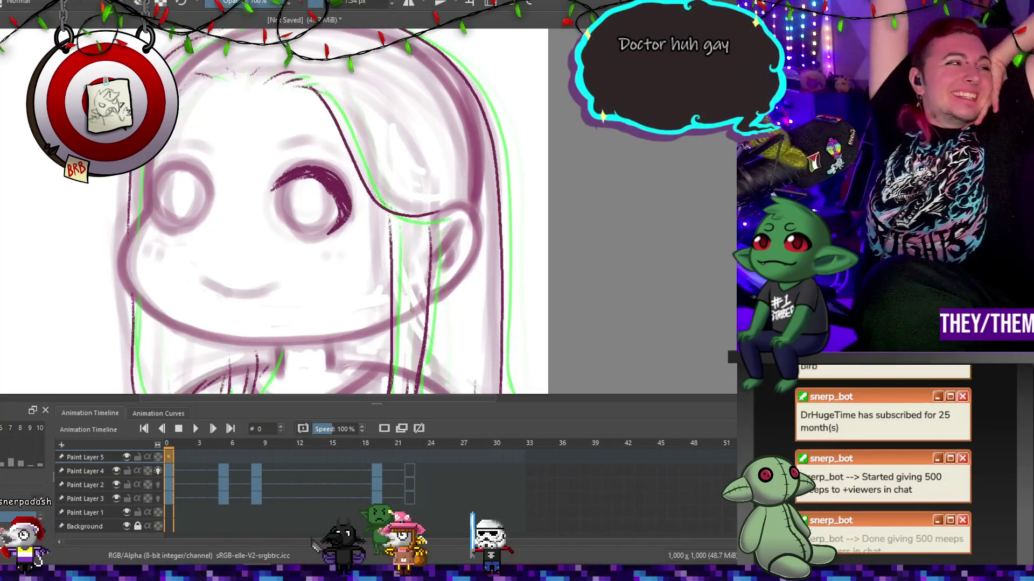
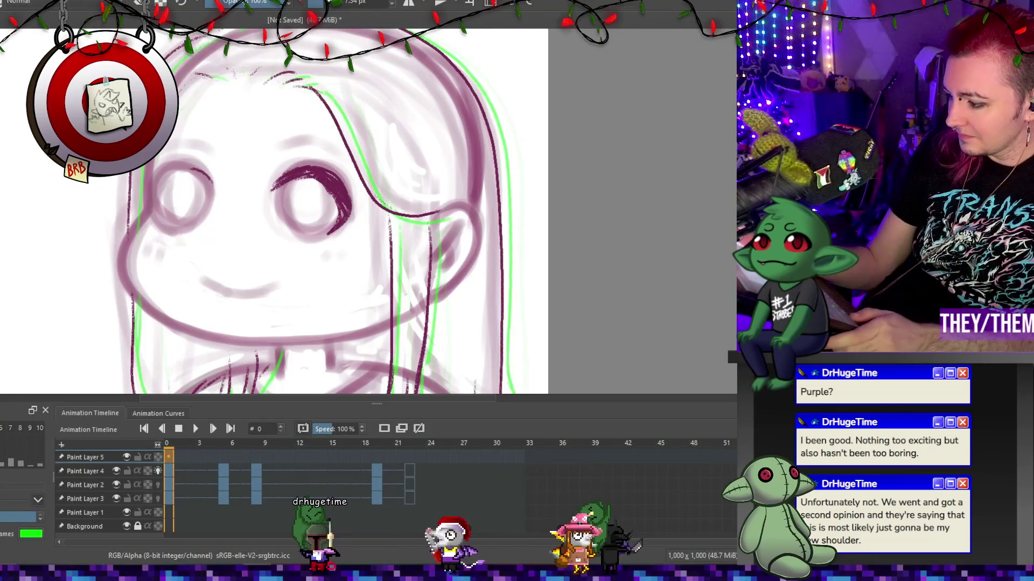
Resize the brush and draw dark eyebrows above the right and left eyes on frame 0.
mouse_move(208, 185)
mouse_down()
mouse_move(155, 221)
mouse_move(184, 232)
mouse_up()
key(e)
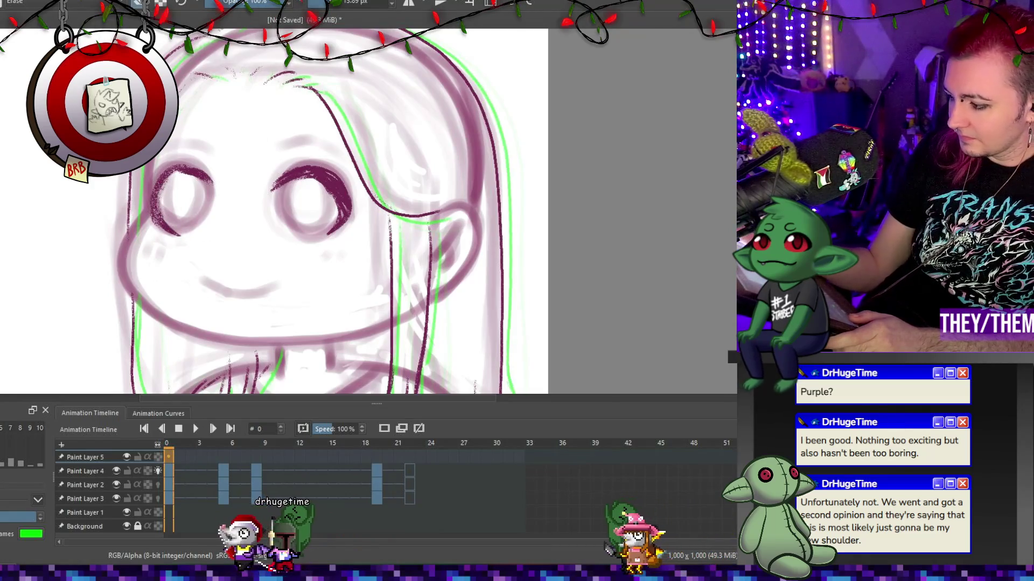
key(e)
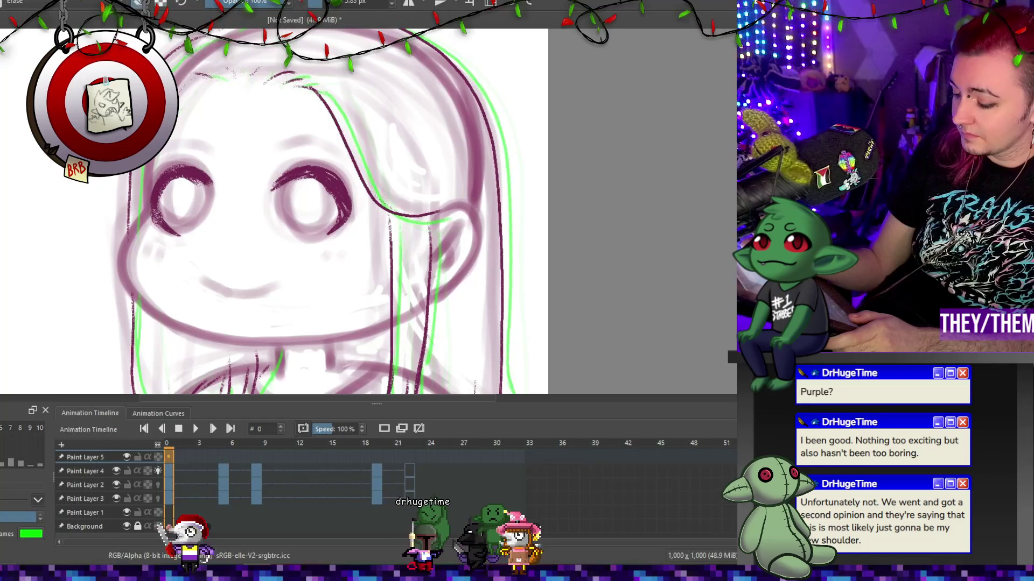
key(e)
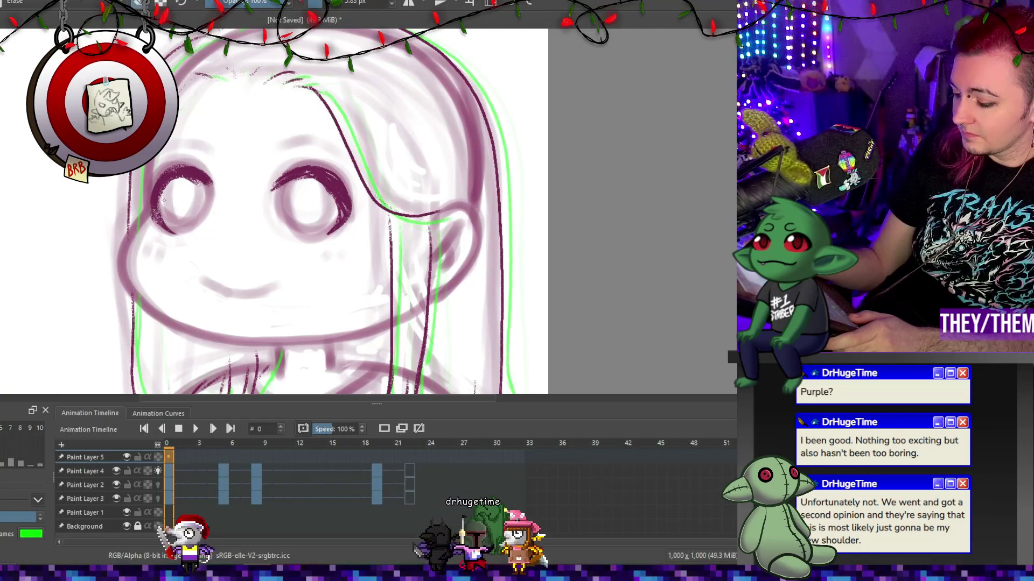
key(e)
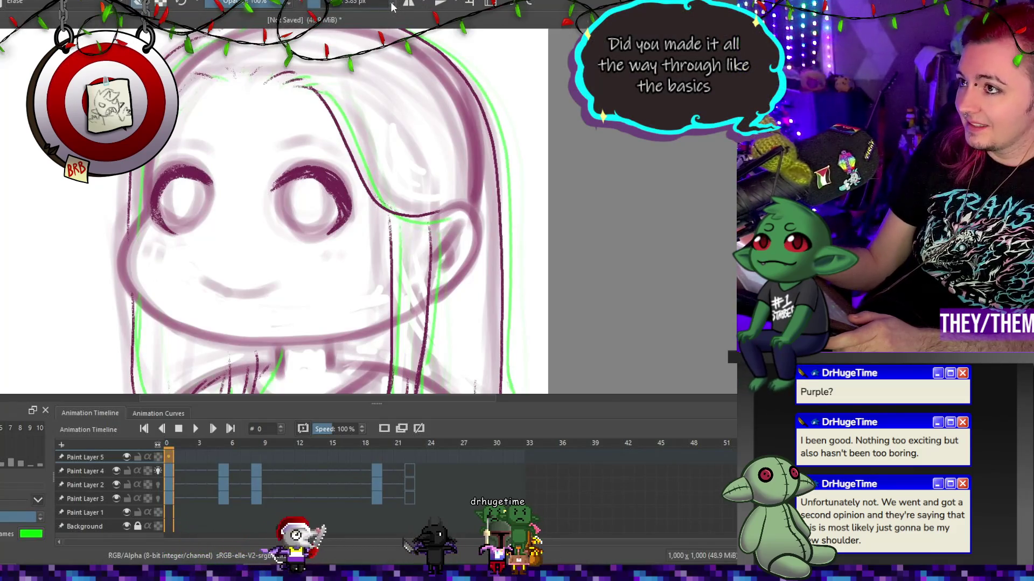
key(e)
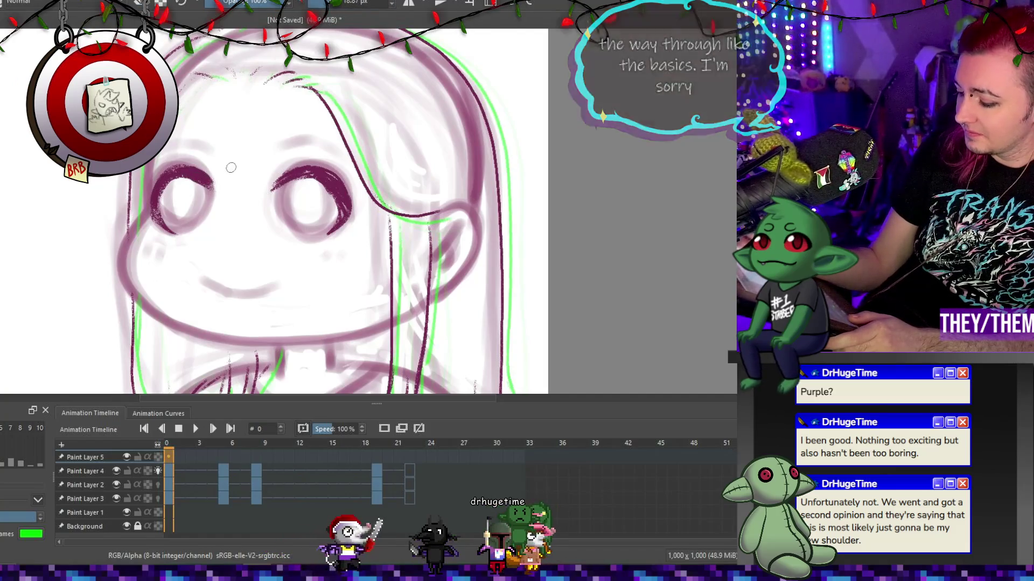
key([)
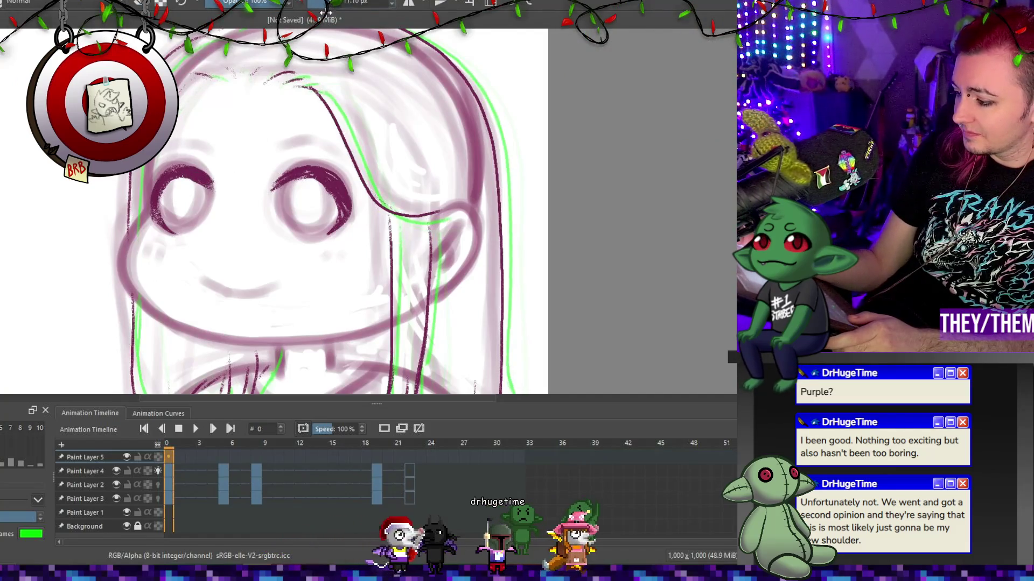
mouse_move(277, 152)
mouse_down()
mouse_move(293, 139)
mouse_move(340, 144)
mouse_up()
drag(163, 149, 214, 152)
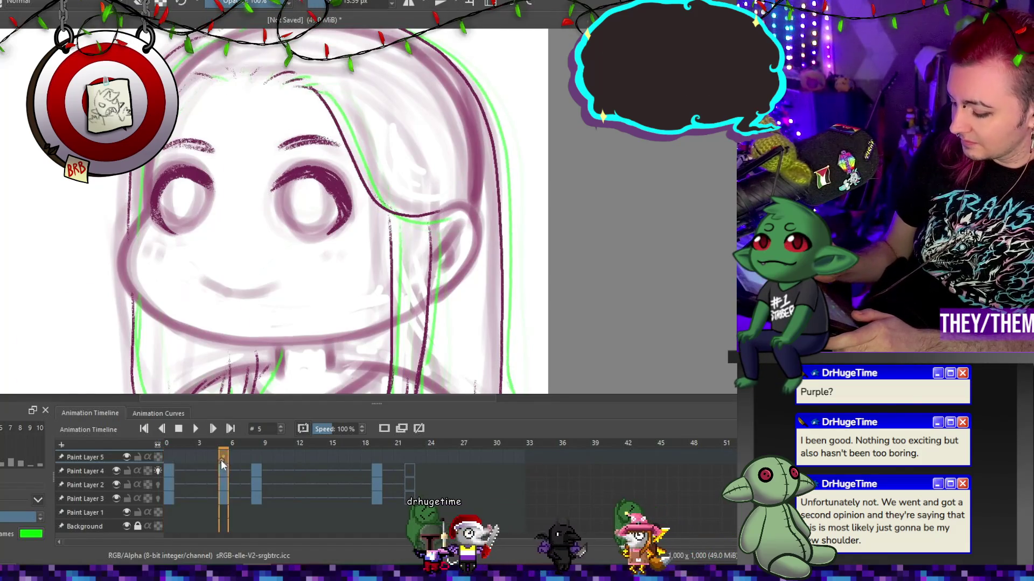
Review the head-turn frames, then rotate frame 6's eyes counter-clockwise to follow the head.
click(221, 458)
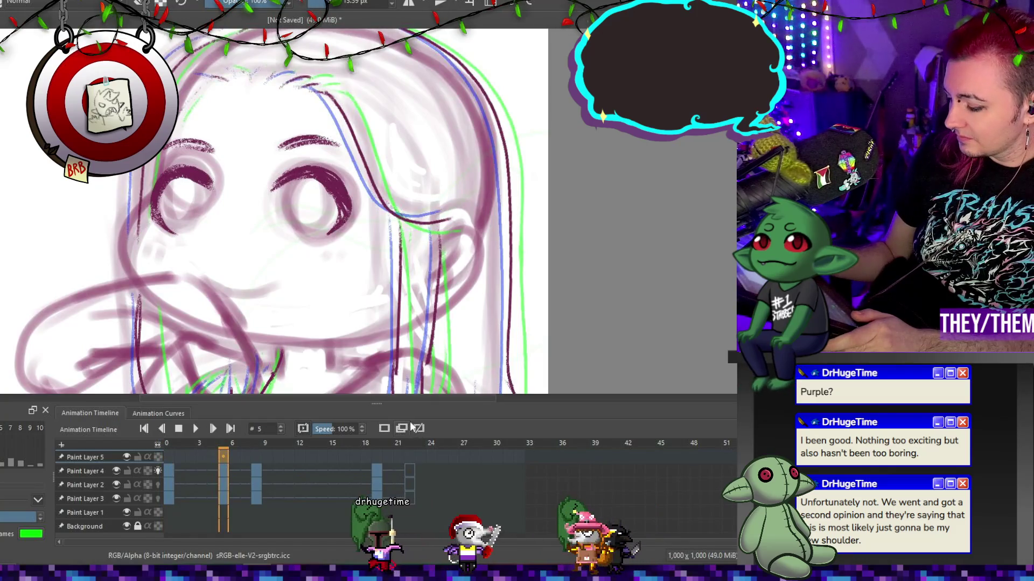
click(257, 455)
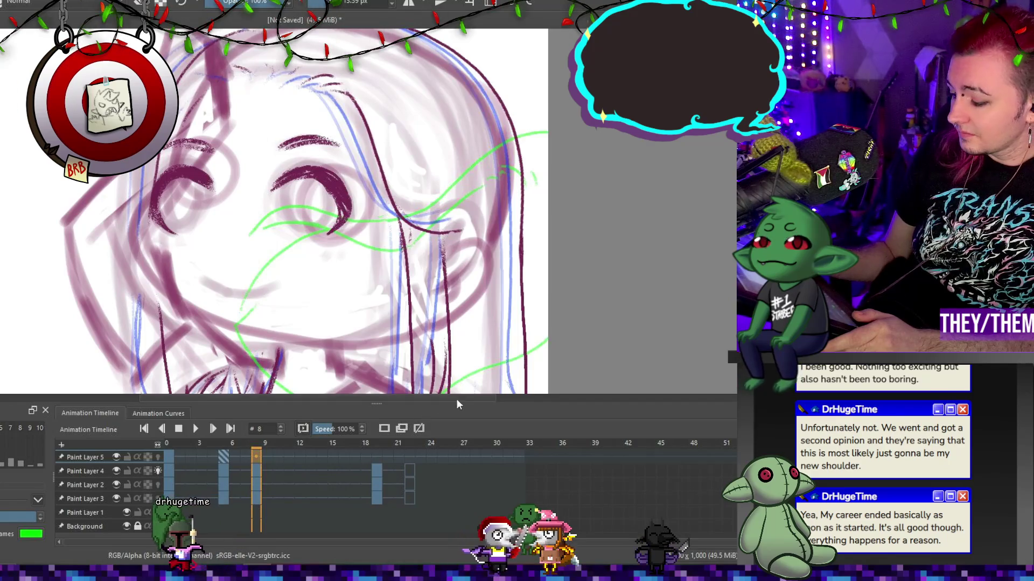
click(373, 457)
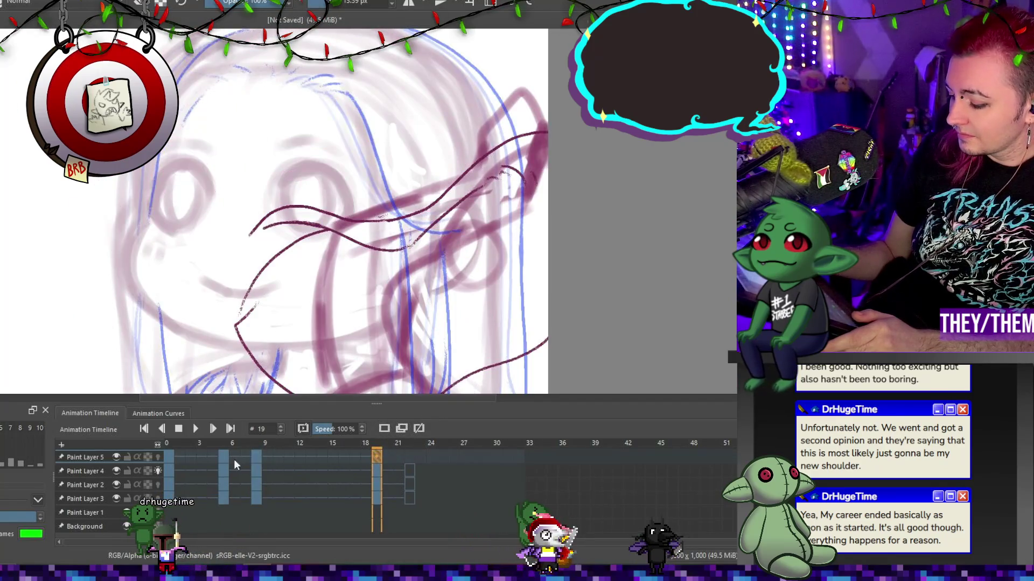
click(234, 457)
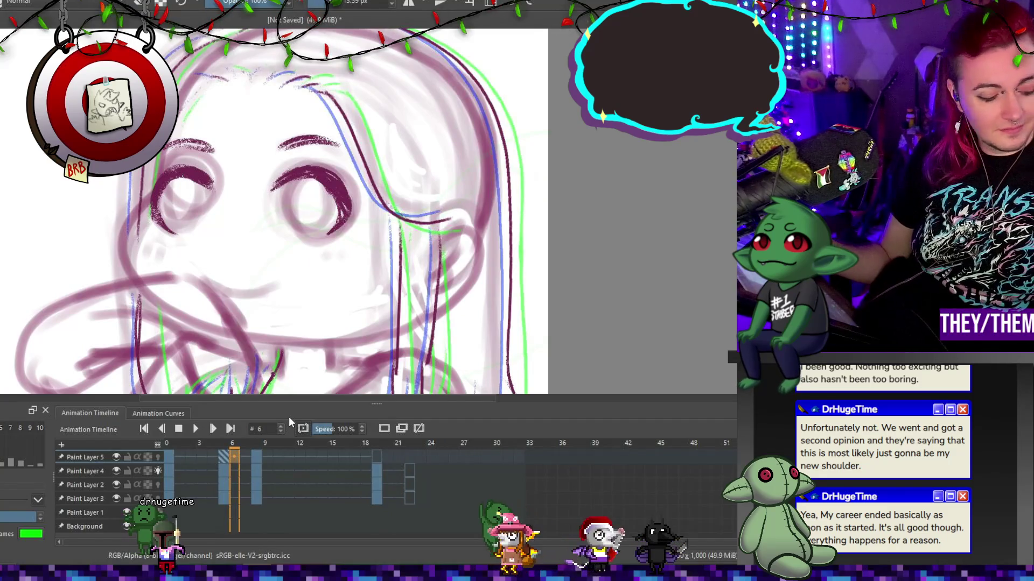
key(ctrl+t)
drag(451, 232, 424, 213)
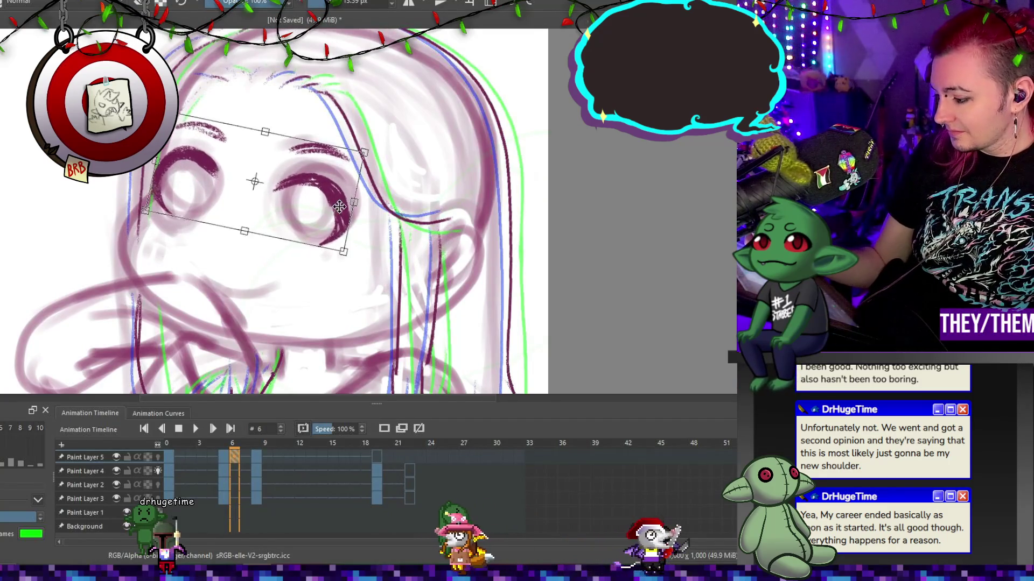
key(Return)
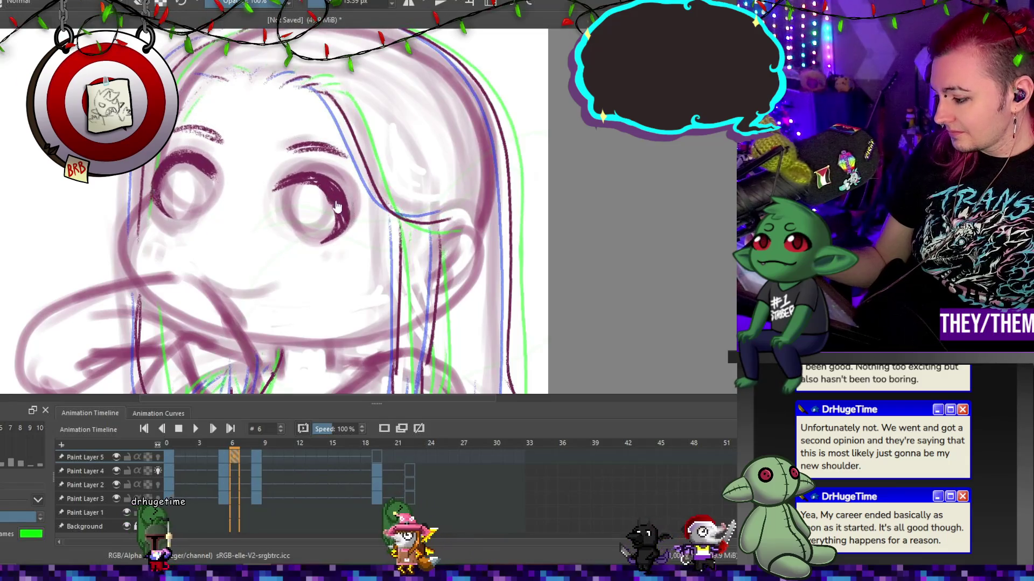
On frame 5, erase the dark right-eye strokes and the left eye outline and eyebrow.
click(222, 456)
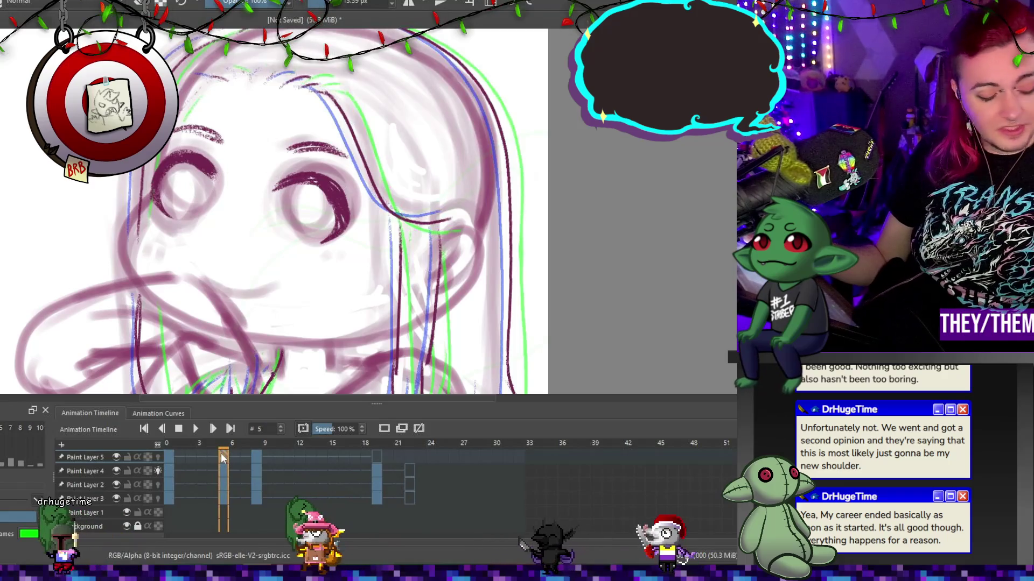
key(ctrl+t)
key(Escape)
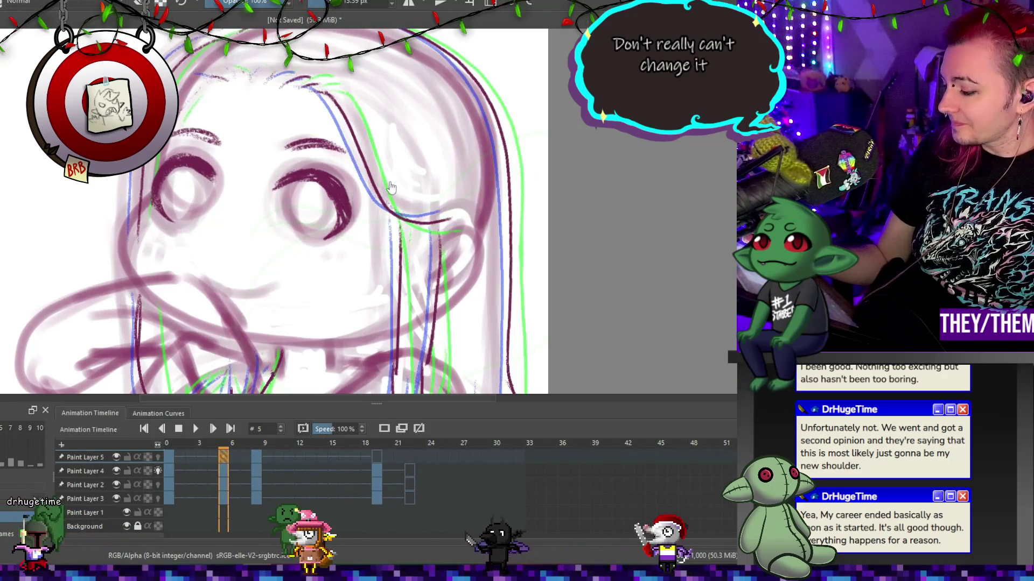
key(e)
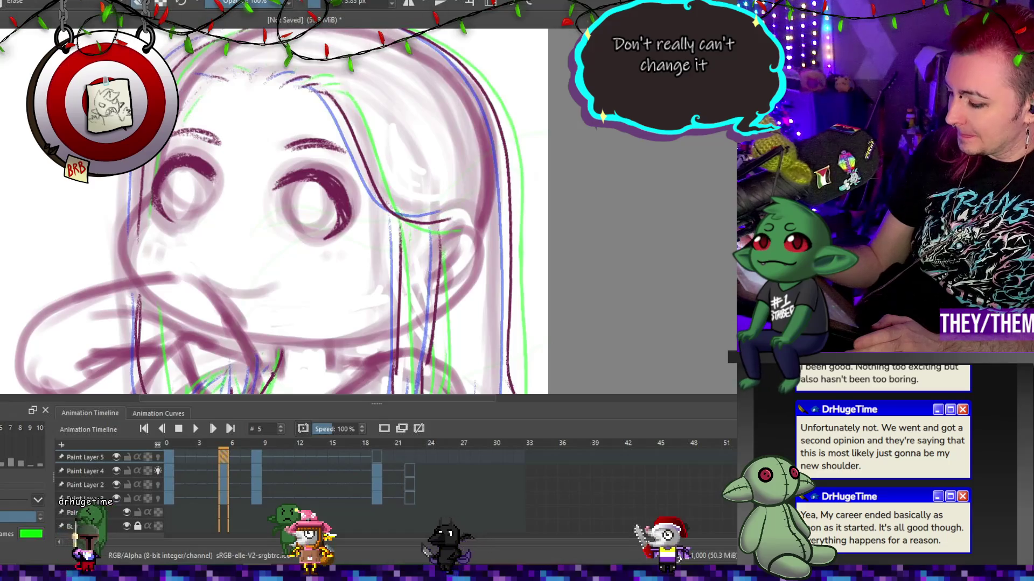
mouse_move(321, 197)
mouse_down()
mouse_move(344, 204)
mouse_move(303, 175)
mouse_up()
mouse_move(166, 171)
mouse_down()
mouse_move(157, 194)
mouse_move(154, 172)
mouse_up()
key(e)
key(ctrl+t)
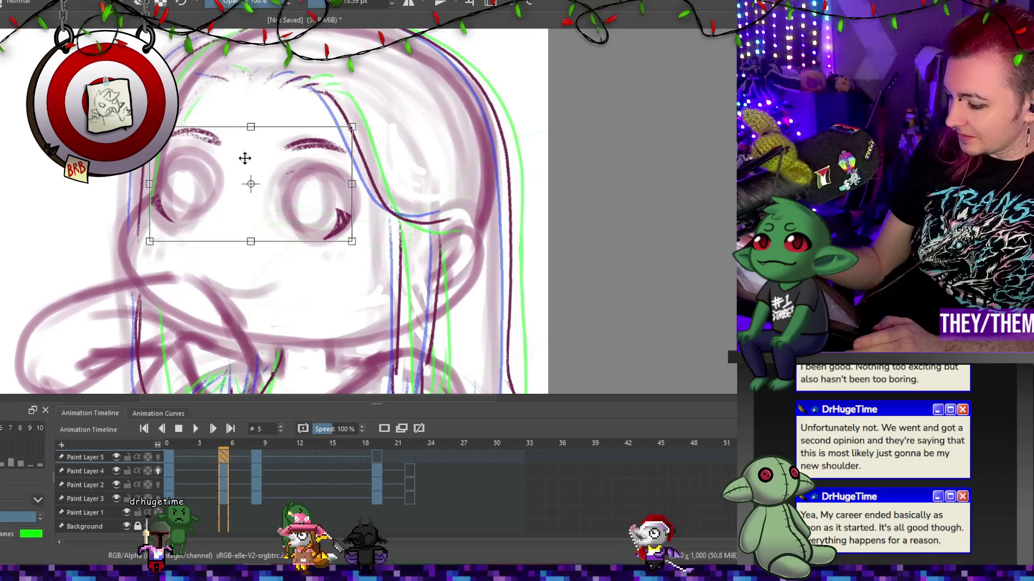
Redraw frame 5's upper eyelids, left eye corner and lower eye lines, then show frame 8.
drag(274, 192, 334, 207)
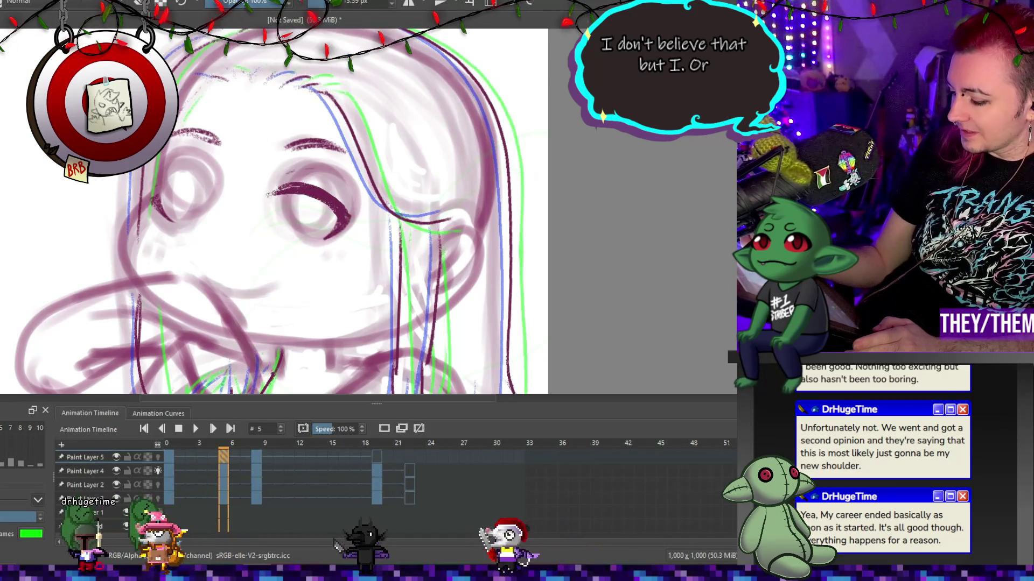
drag(216, 190, 175, 175)
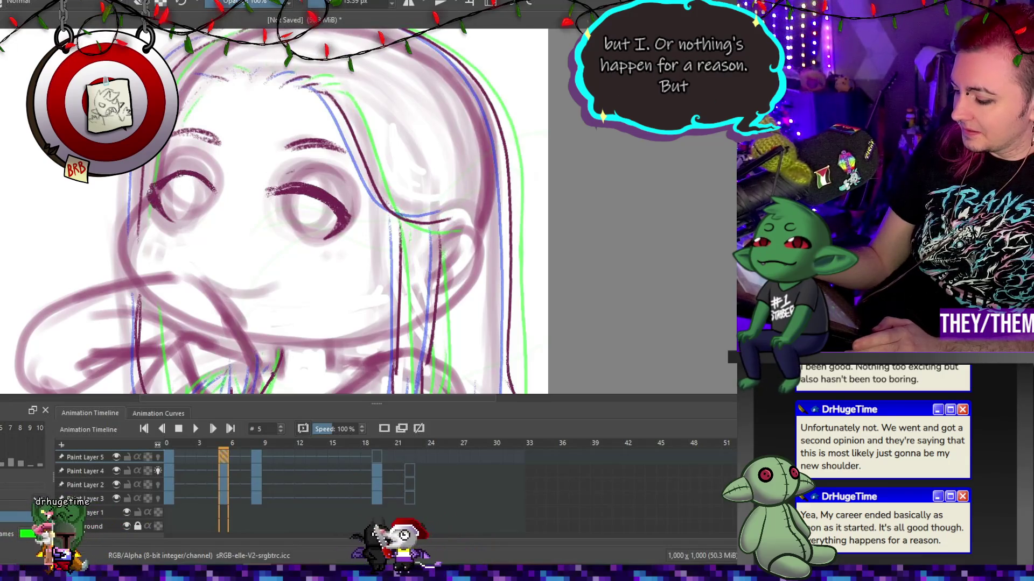
drag(214, 177, 218, 201)
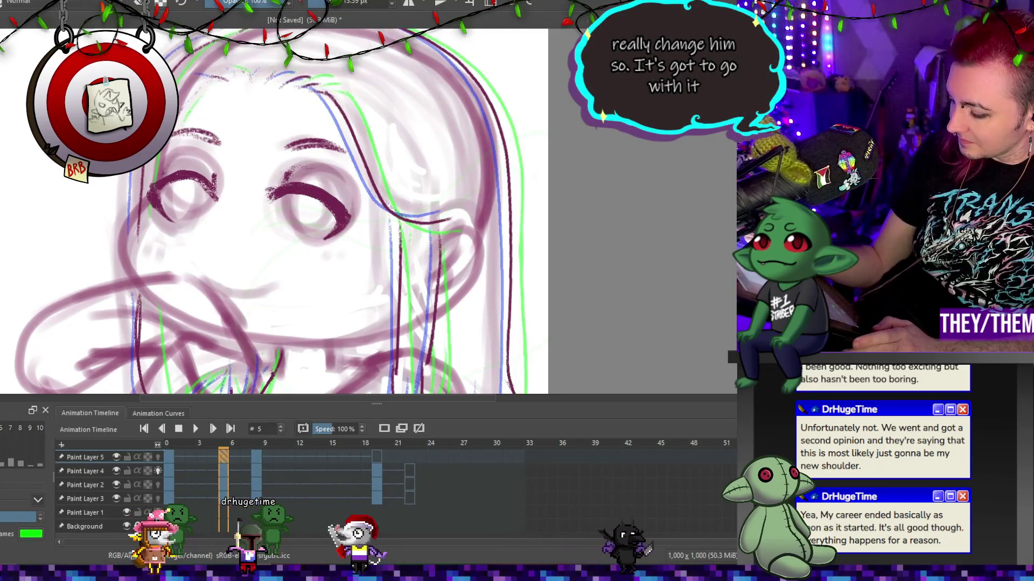
key(e)
key(e)
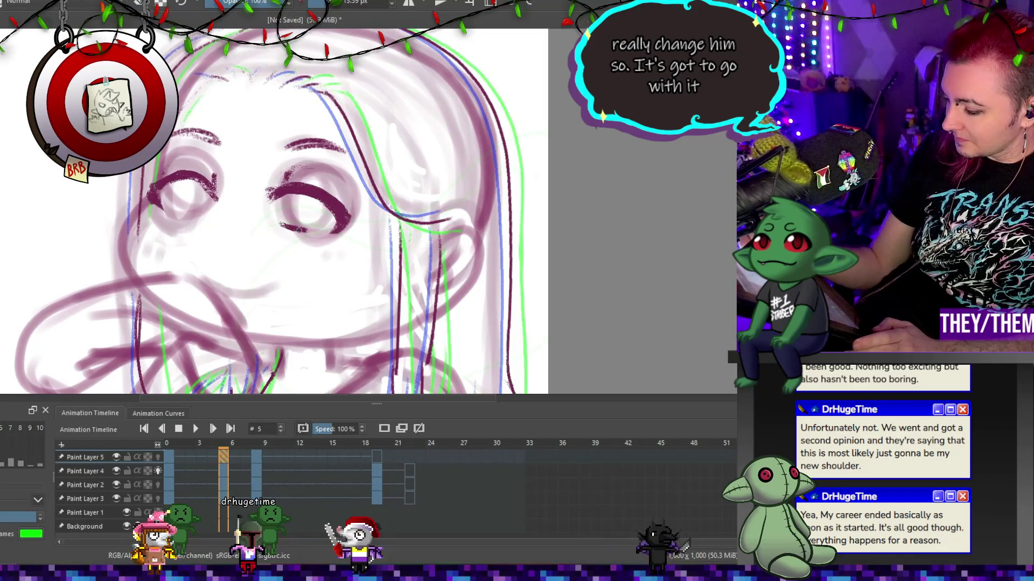
drag(299, 229, 339, 228)
mouse_move(160, 199)
mouse_down()
mouse_move(181, 216)
mouse_move(192, 211)
mouse_up()
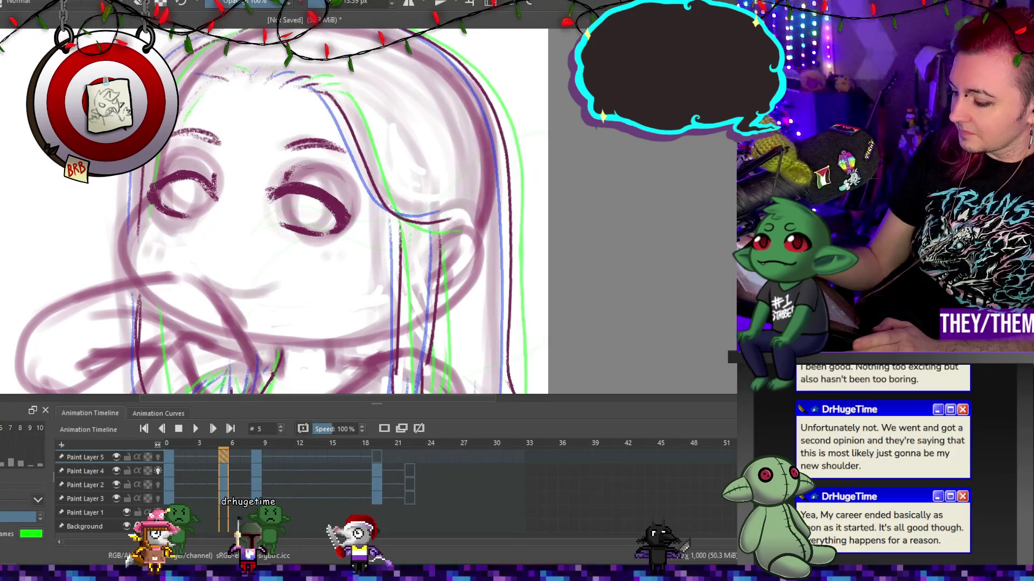
drag(175, 162, 214, 163)
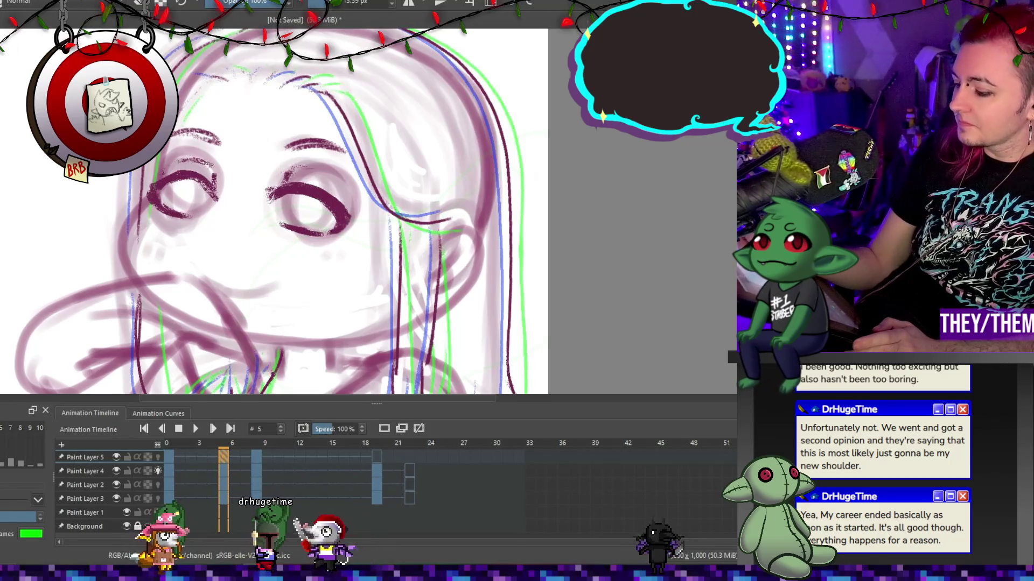
key(e)
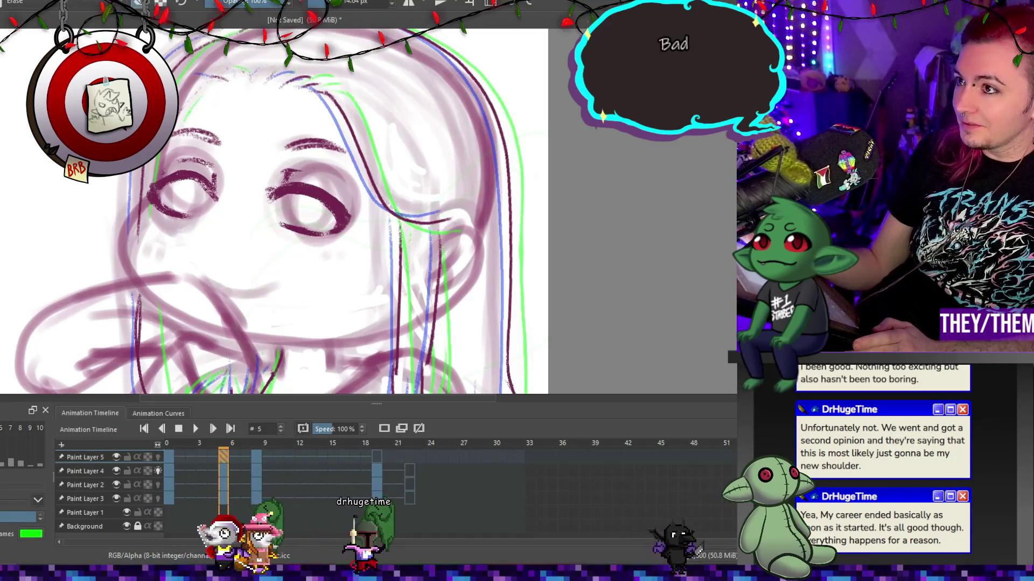
key(e)
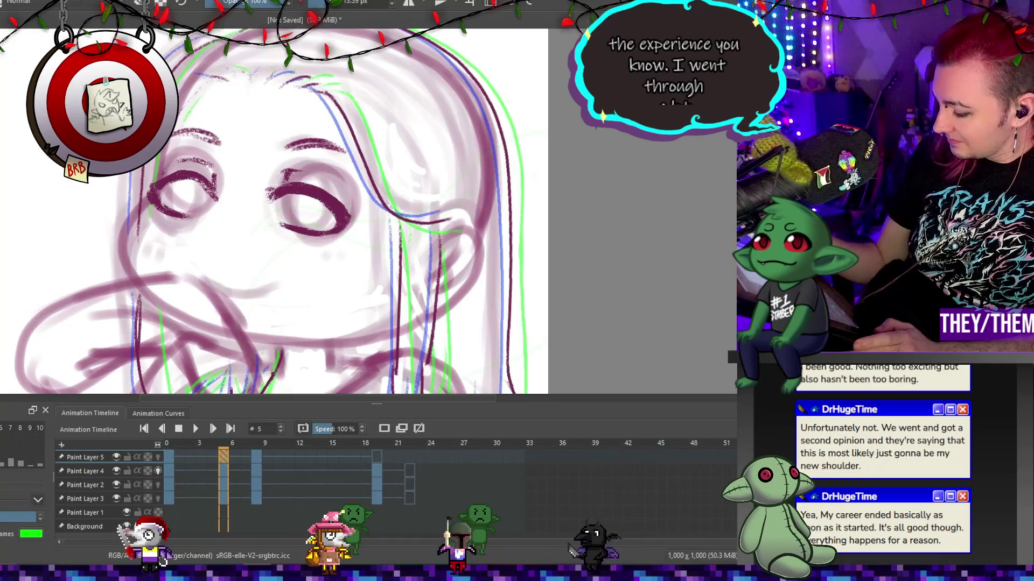
click(254, 456)
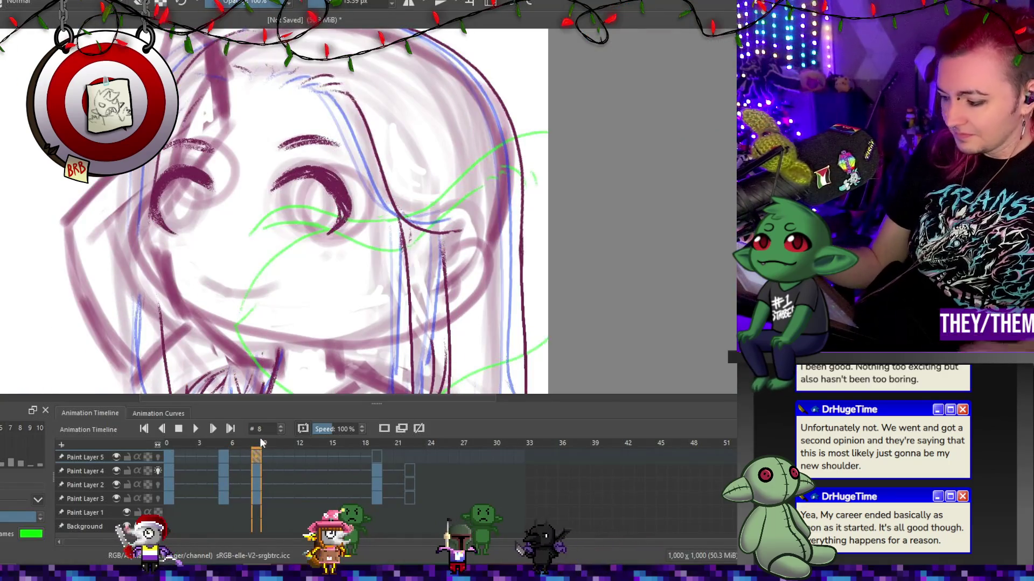
On frame 8, rotate the eyes and shift them slightly down and right.
key(ctrl+t)
drag(420, 156, 434, 179)
key(Return)
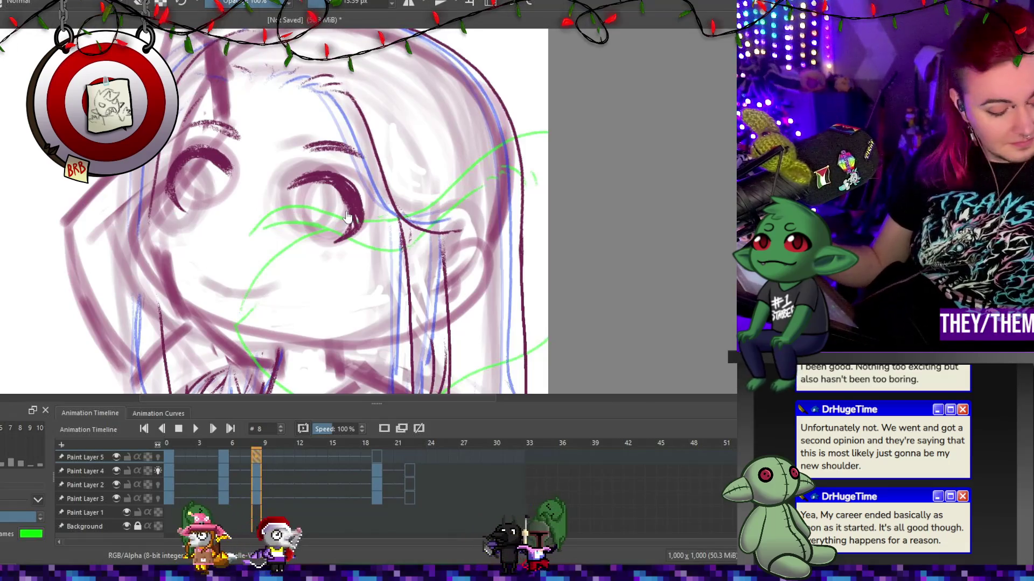
key(ctrl+t)
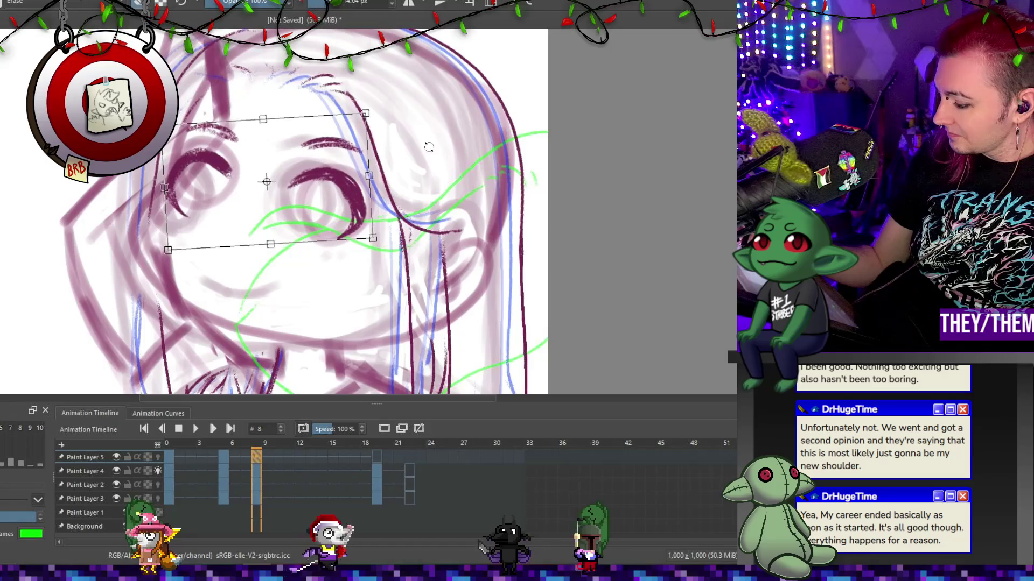
drag(338, 163, 351, 176)
key(Return)
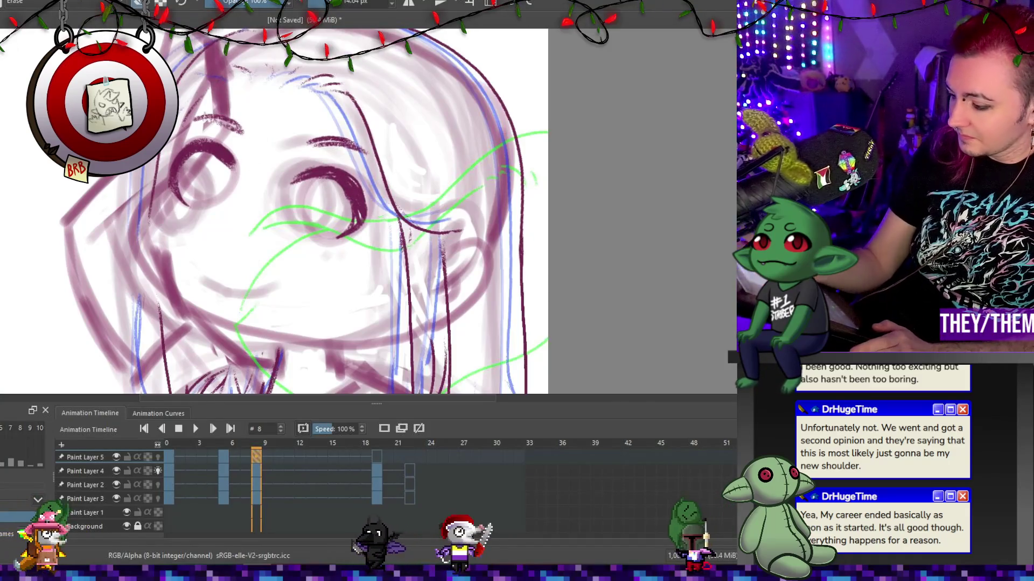
Erase the dark eyelid strokes over both eyes and enable onion skinning for Paint Layer 4.
drag(353, 212, 343, 168)
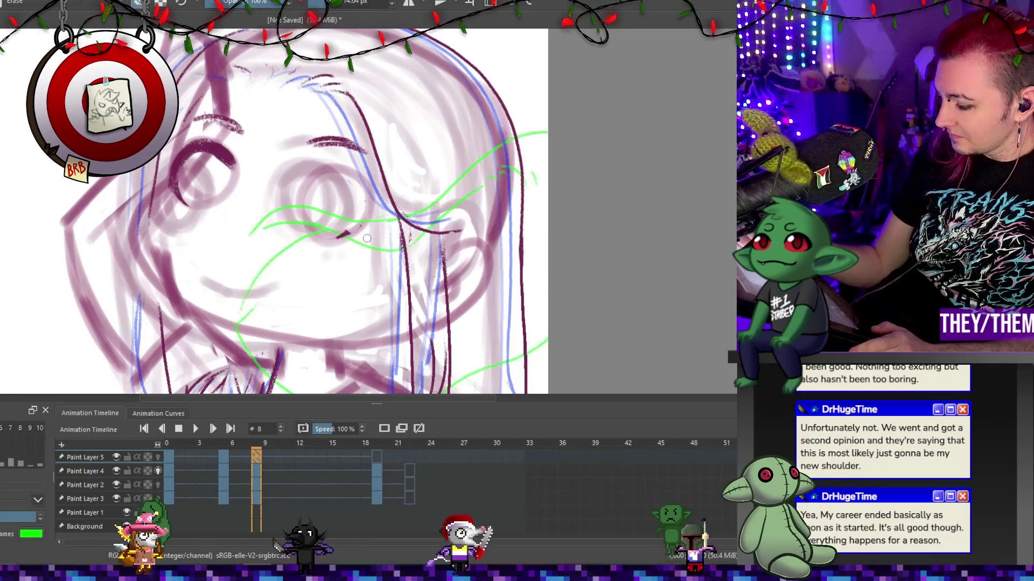
mouse_move(235, 145)
mouse_down()
mouse_move(202, 142)
mouse_move(178, 162)
mouse_move(178, 199)
mouse_up()
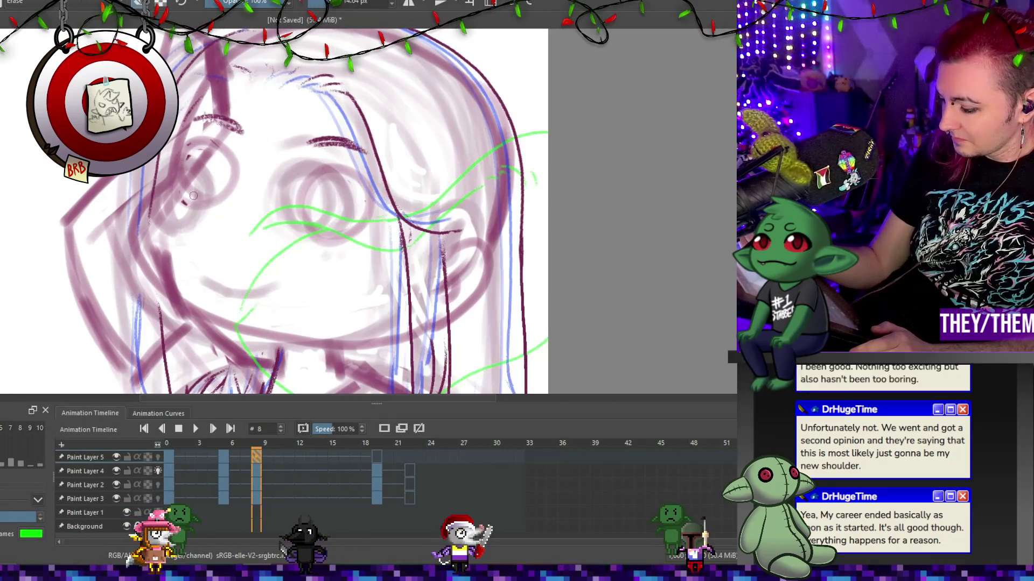
click(155, 472)
Paint the closed eyes as curved dark lash lines, lightening part of the left lash.
key(e)
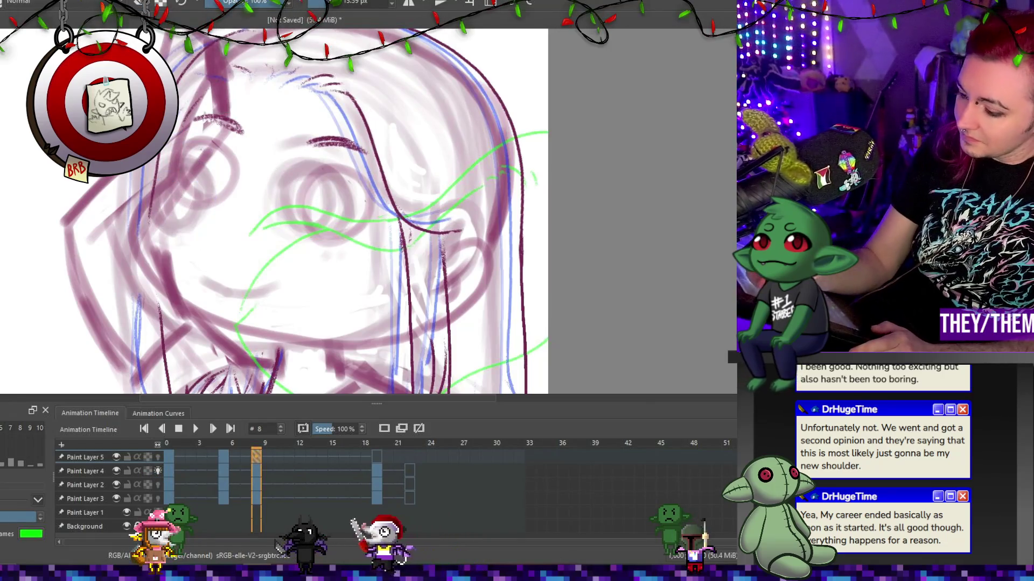
mouse_move(311, 186)
mouse_down()
mouse_move(289, 190)
mouse_move(316, 190)
mouse_up()
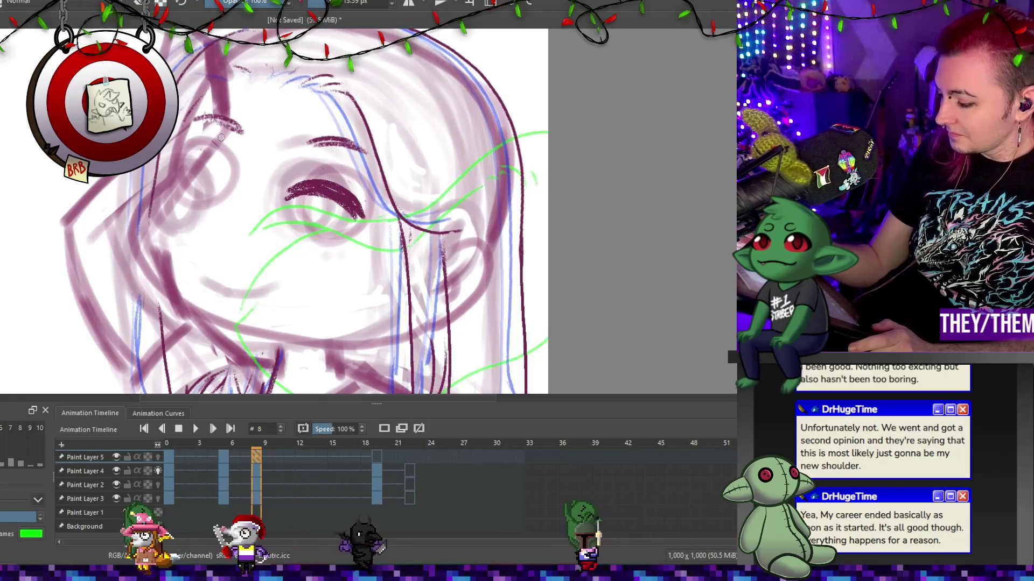
drag(179, 168, 236, 186)
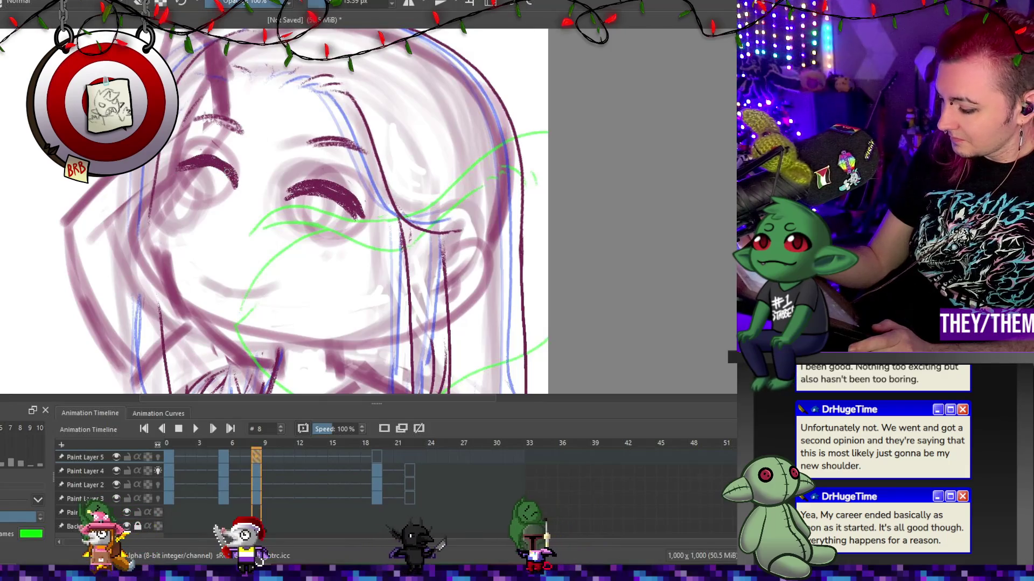
drag(220, 173, 236, 188)
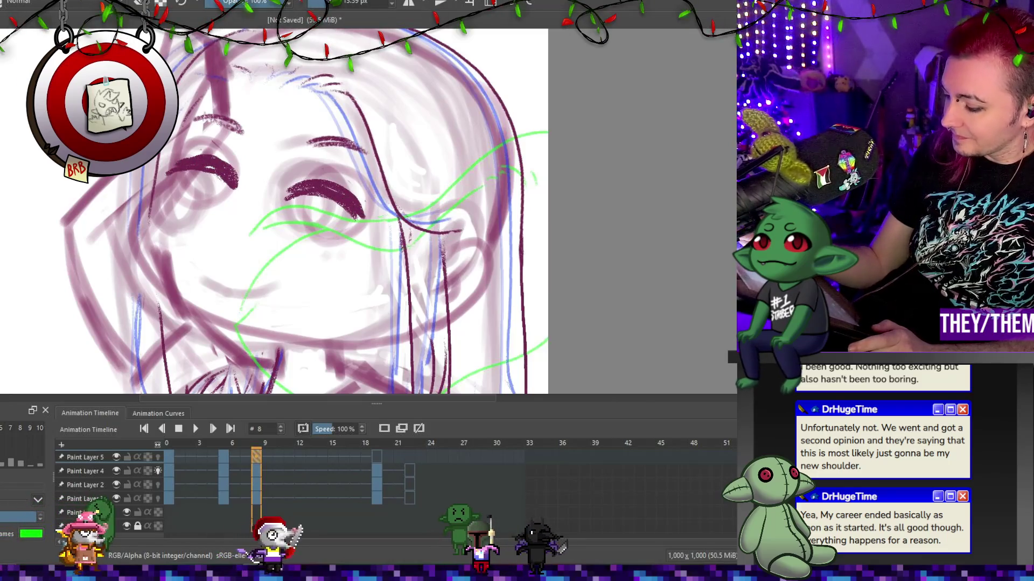
key(e)
key(bracketleft)
drag(224, 159, 222, 159)
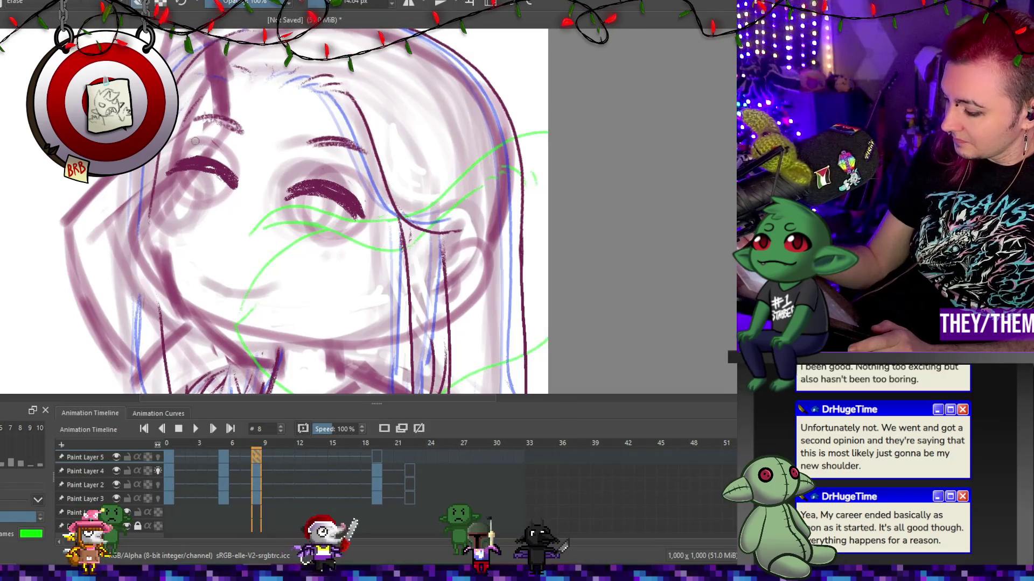
key(e)
key(bracketright)
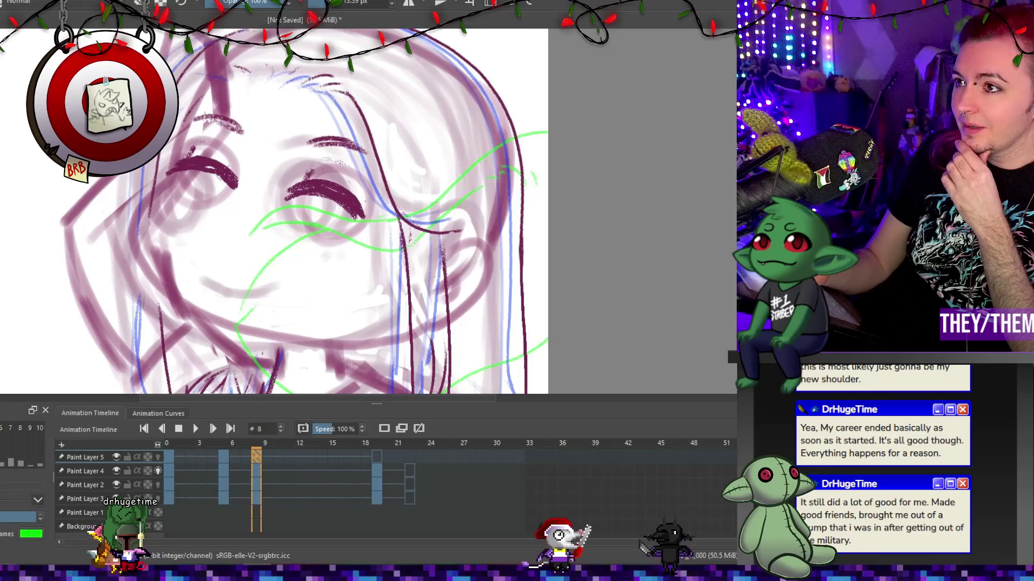
Lasso-select the closed eyes, nudge them slightly down-right, and clear the selection.
mouse_move(334, 154)
mouse_down()
mouse_move(198, 138)
mouse_move(246, 218)
mouse_up()
drag(393, 218, 393, 219)
key(ctrl+t)
drag(347, 180, 345, 196)
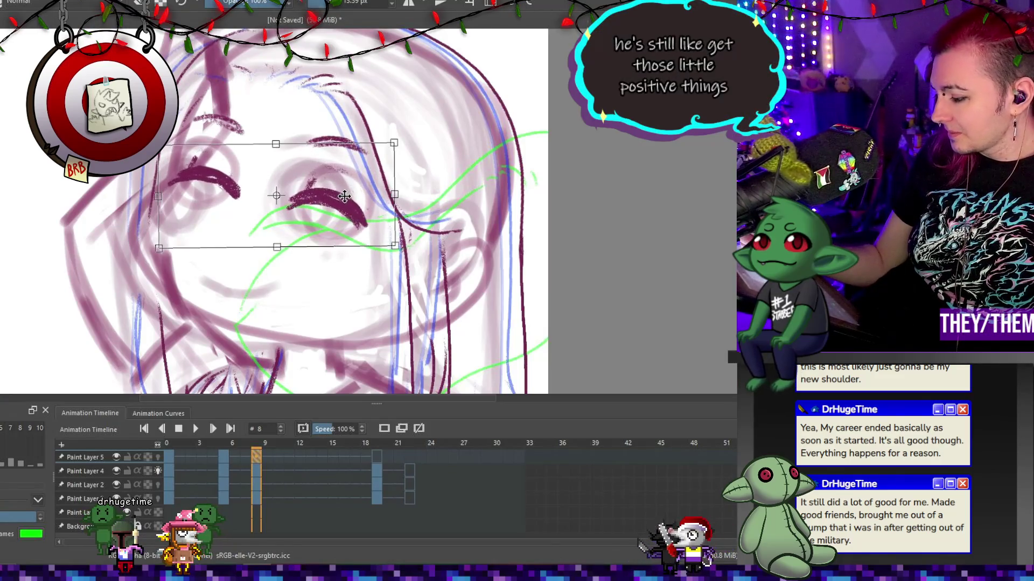
key(Return)
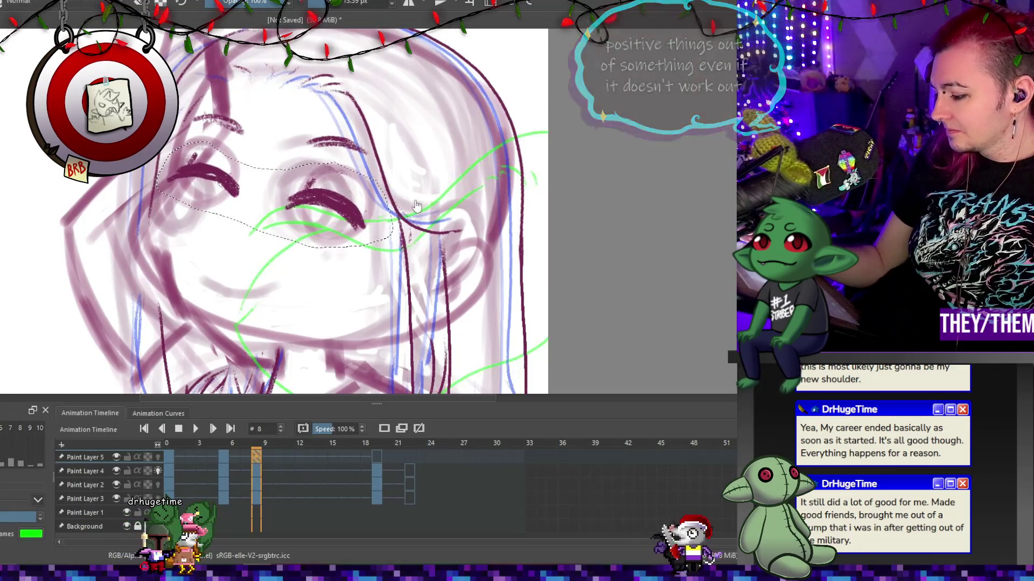
key(ctrl+shift+a)
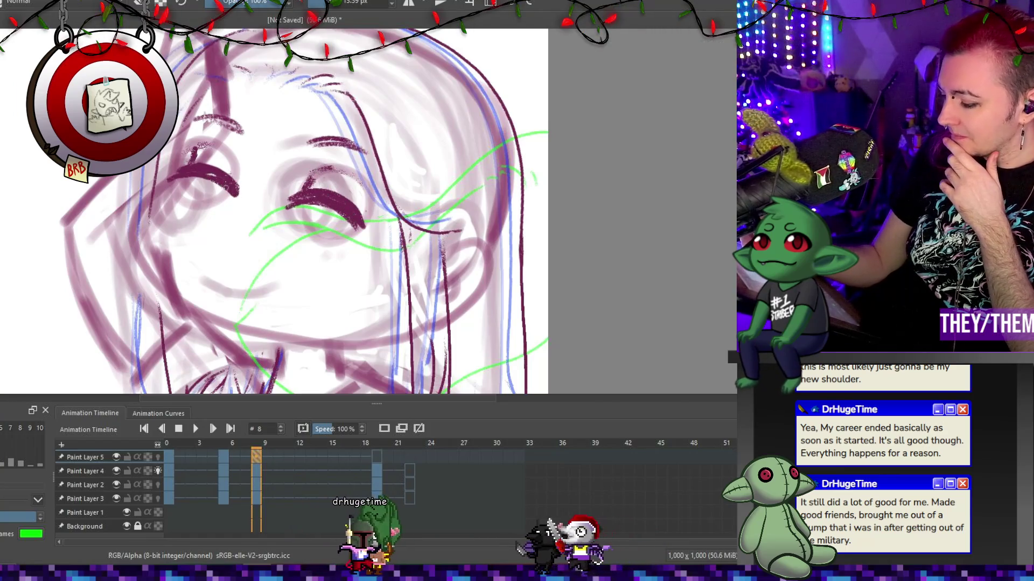
Erase the stray stroke over the right eye and save the animation file.
key(e)
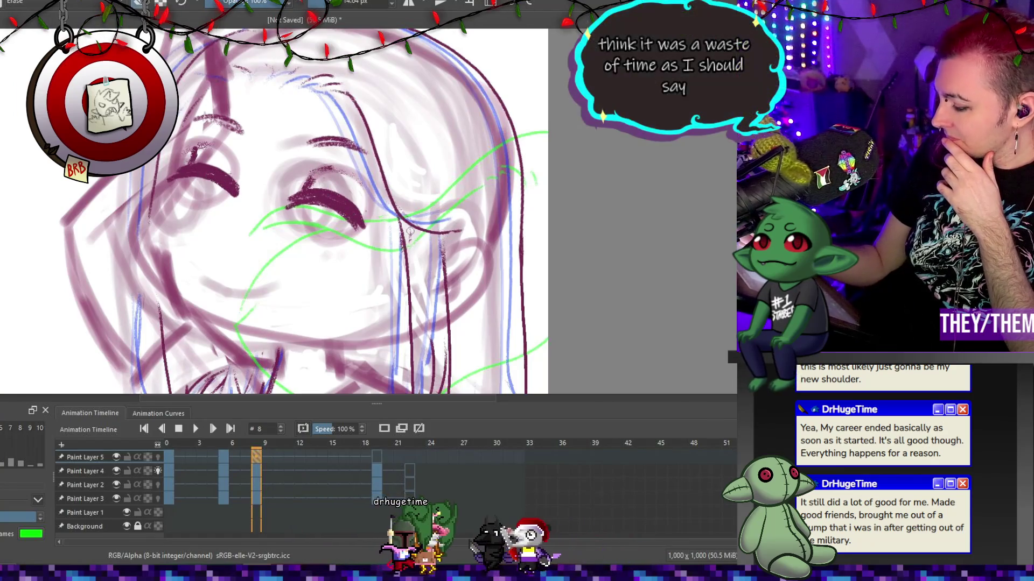
click(370, 211)
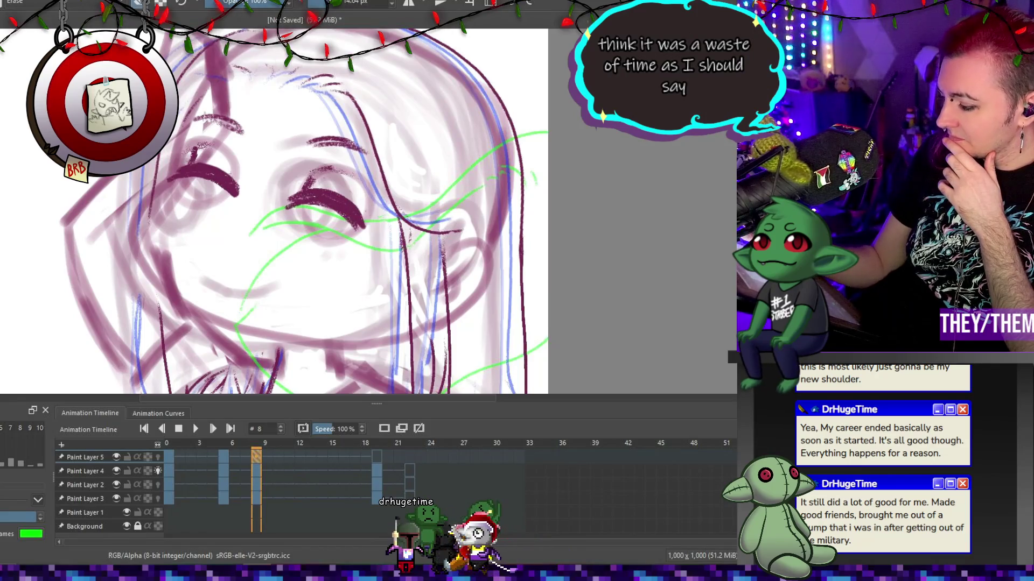
key(e)
key(ctrl+z)
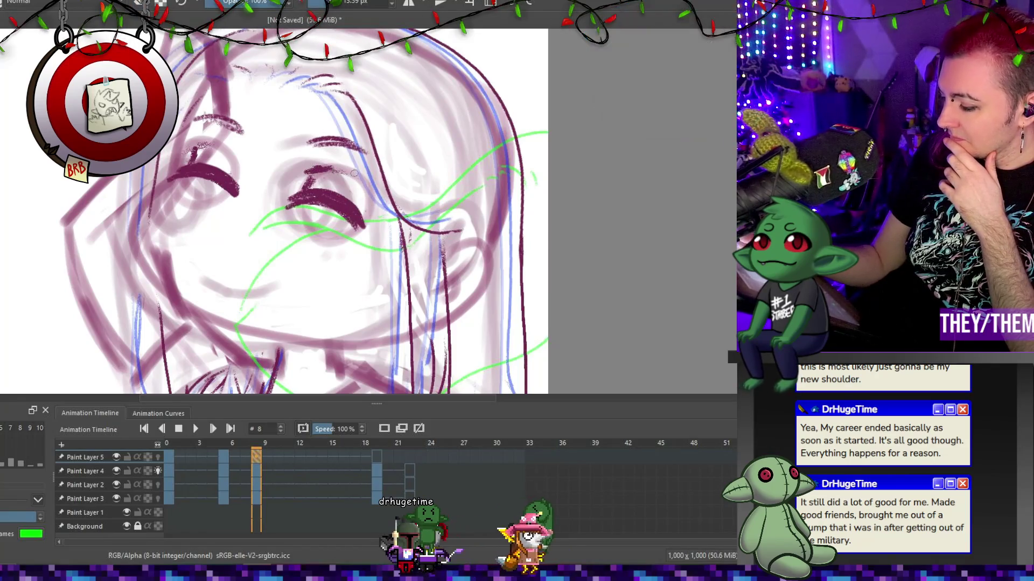
key(e)
mouse_move(308, 164)
mouse_down()
mouse_move(339, 167)
mouse_move(329, 171)
mouse_up()
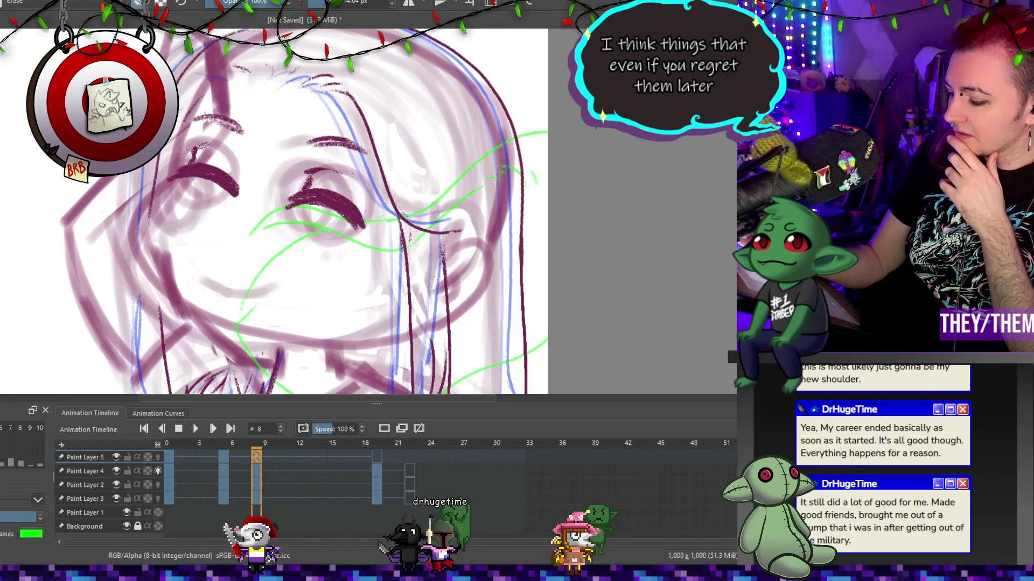
key(e)
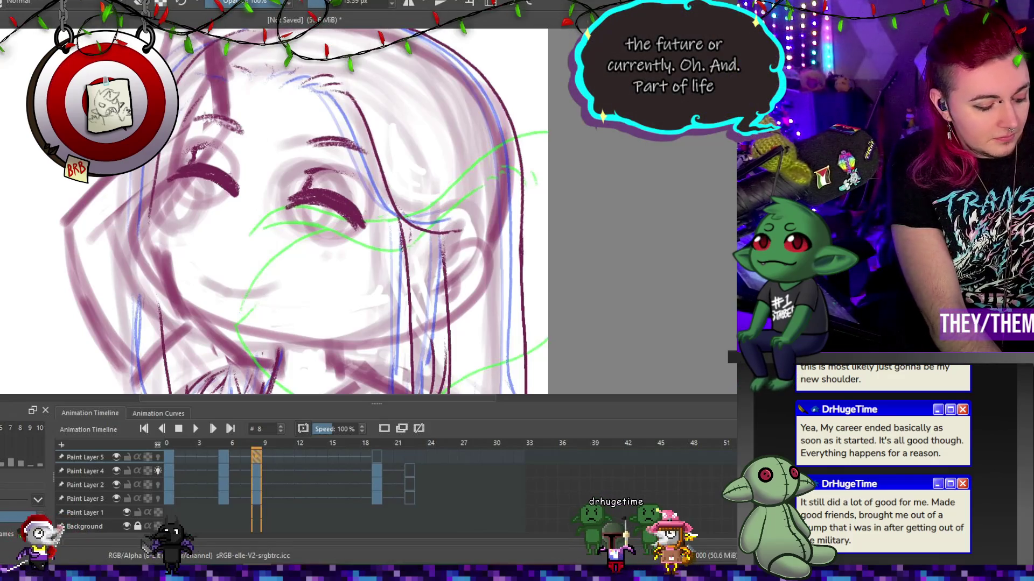
key(ctrl+s)
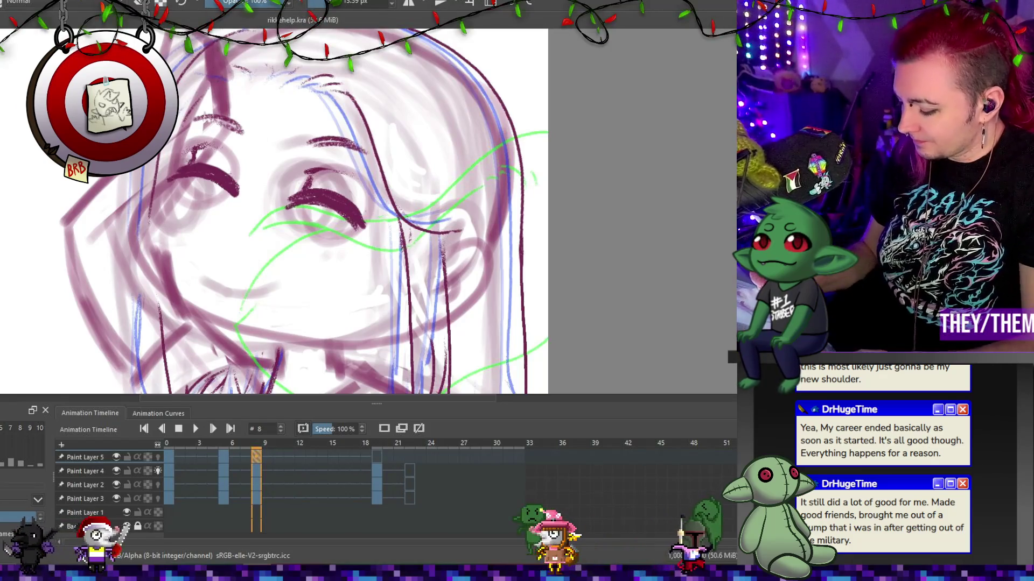
Add dark lineart strokes on frame 19 and rework the eyebrow strokes above the eyes.
click(381, 455)
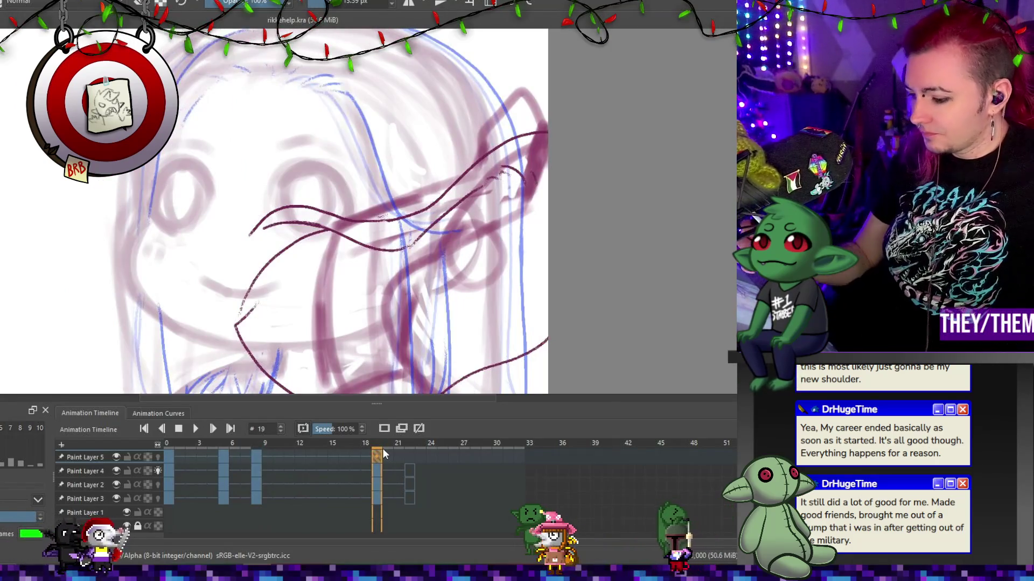
mouse_move(450, 256)
mouse_down()
mouse_move(484, 251)
mouse_move(496, 280)
mouse_move(443, 249)
mouse_up()
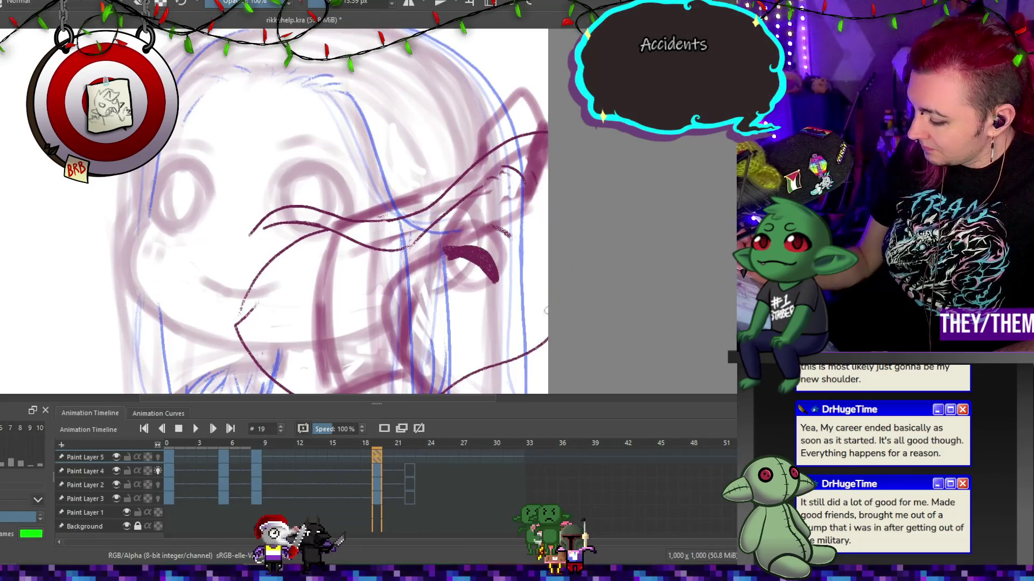
drag(482, 221, 520, 233)
key(e)
drag(307, 138, 377, 155)
drag(194, 115, 243, 131)
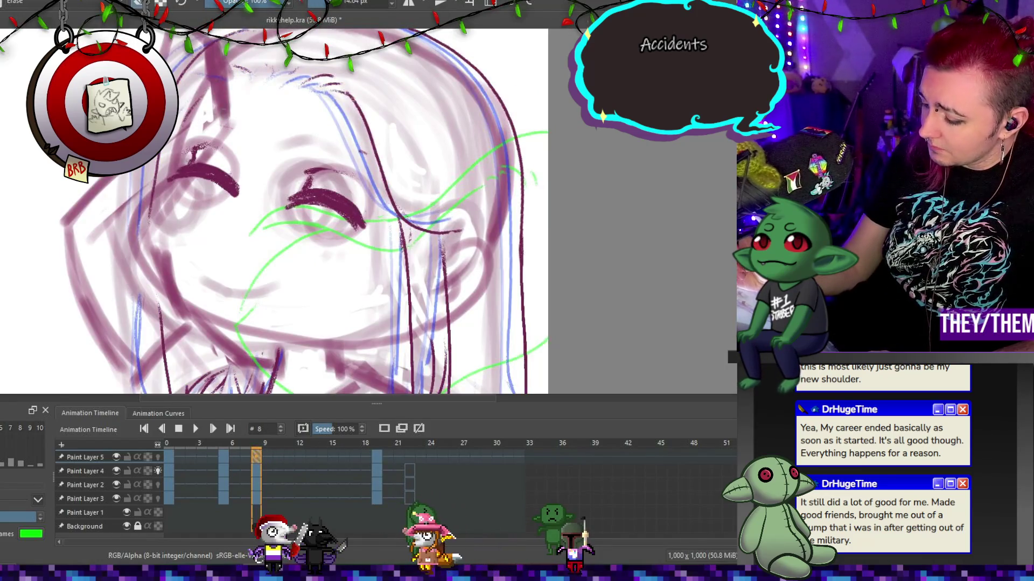
mouse_move(309, 124)
mouse_down()
mouse_move(346, 148)
mouse_move(336, 143)
mouse_up()
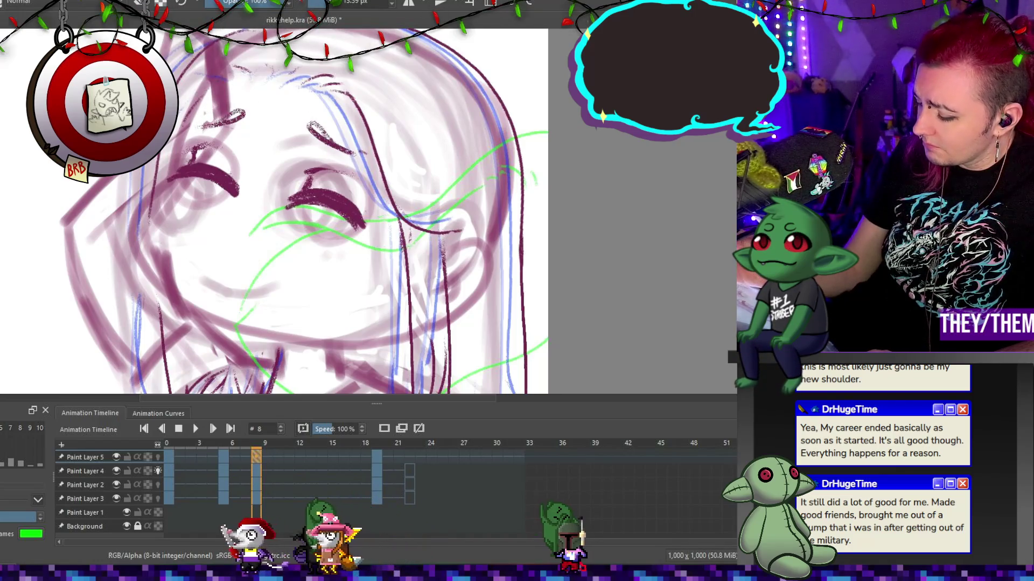
On frame 5, erase the dark right eyebrow and draw a new eyebrow above the left eye.
click(228, 462)
key(e)
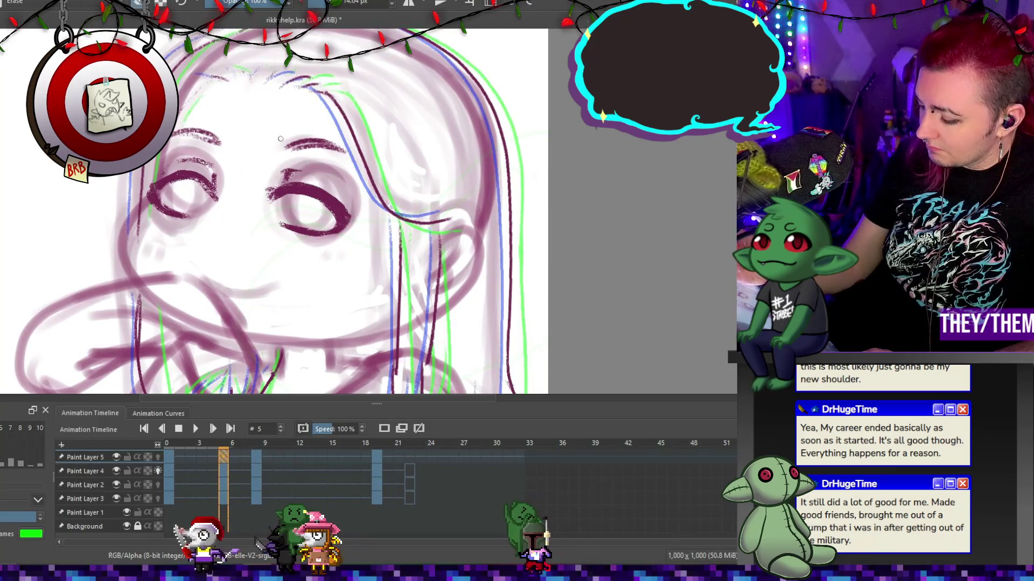
drag(288, 142, 329, 151)
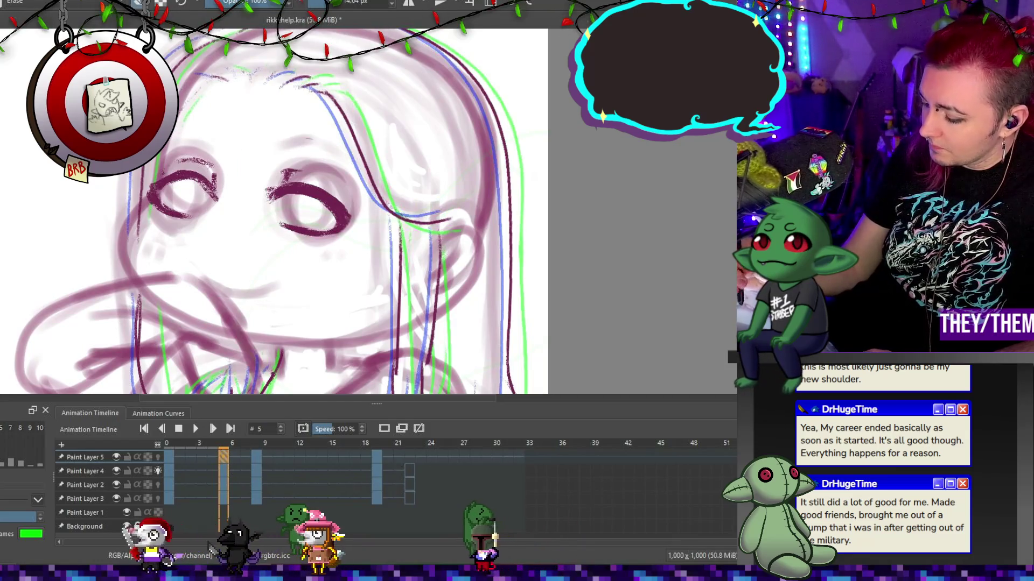
key(e)
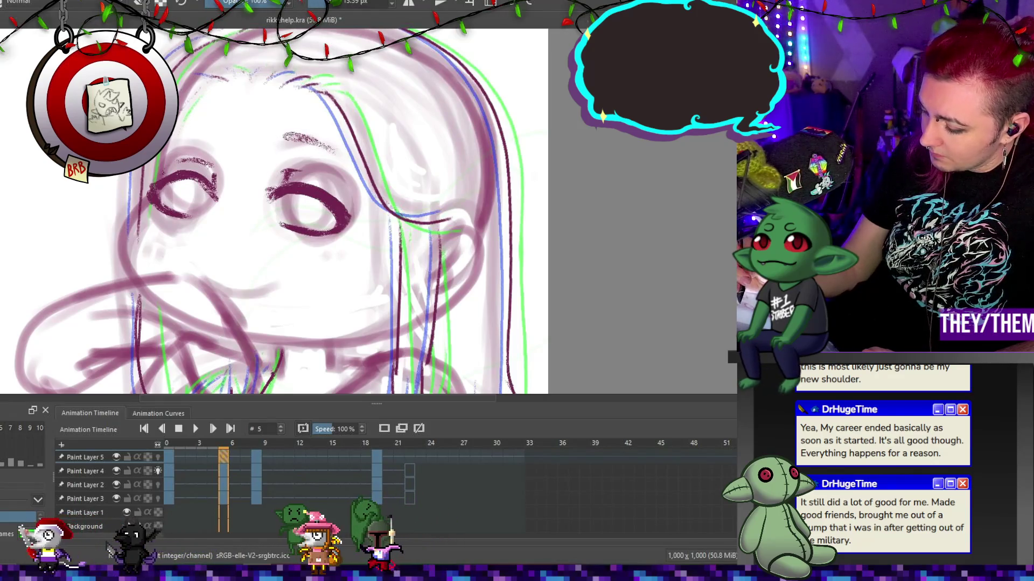
drag(180, 136, 219, 133)
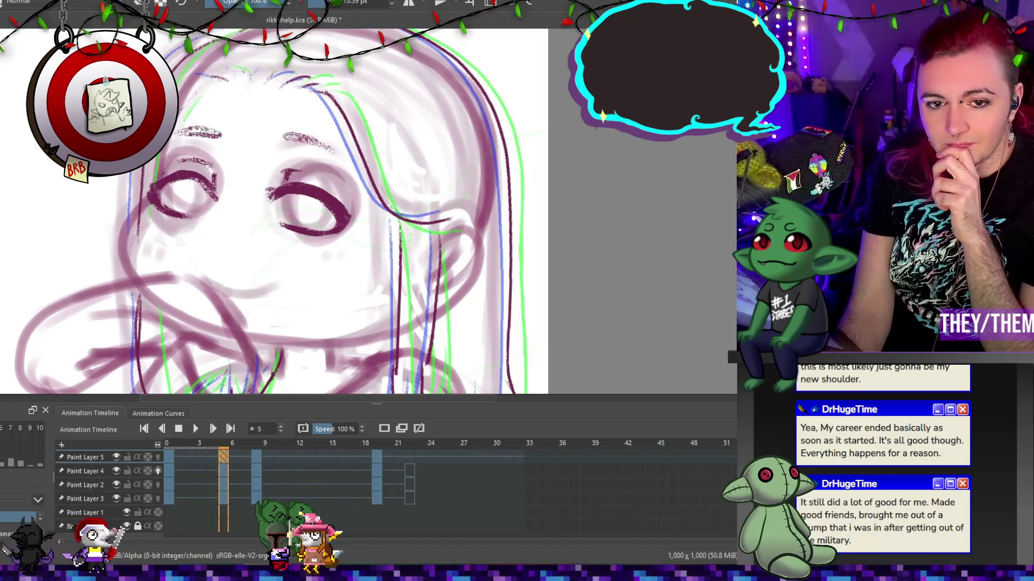
scroll(269, 159, down, 4)
scroll(269, 158, up, 2)
scroll(270, 158, up, 3)
scroll(269, 158, down, 4)
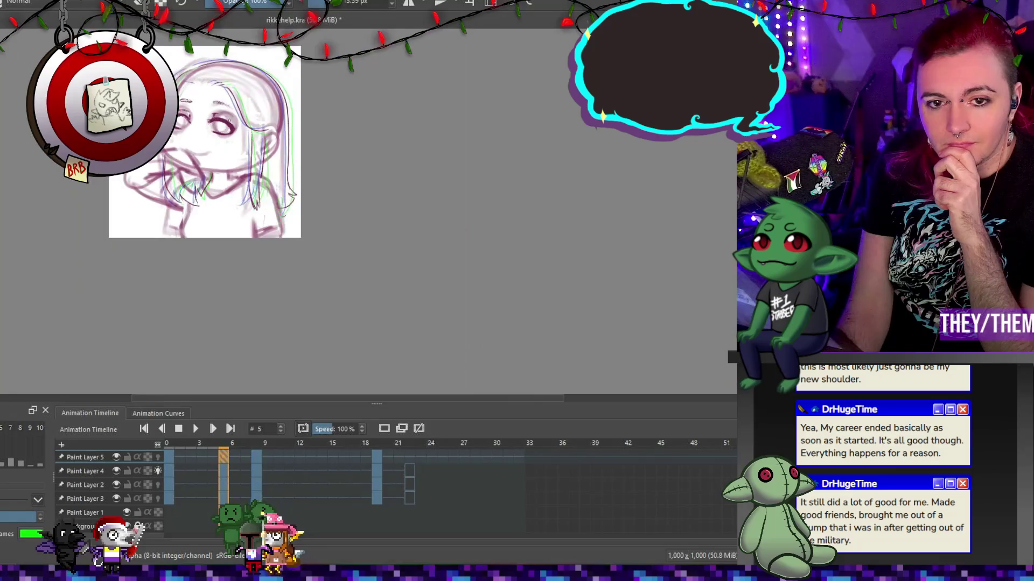
scroll(269, 159, up, 2)
click(197, 428)
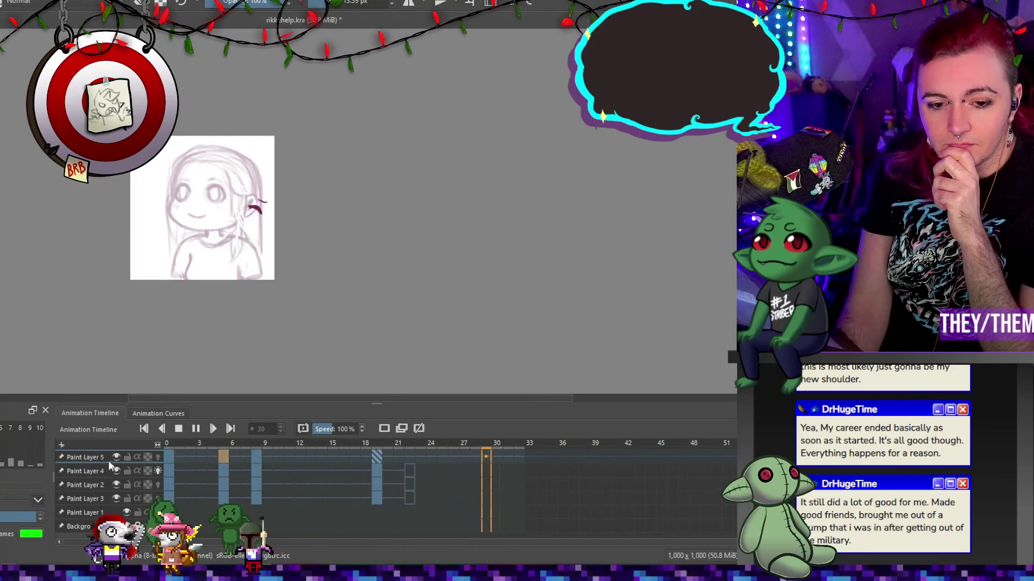
click(409, 457)
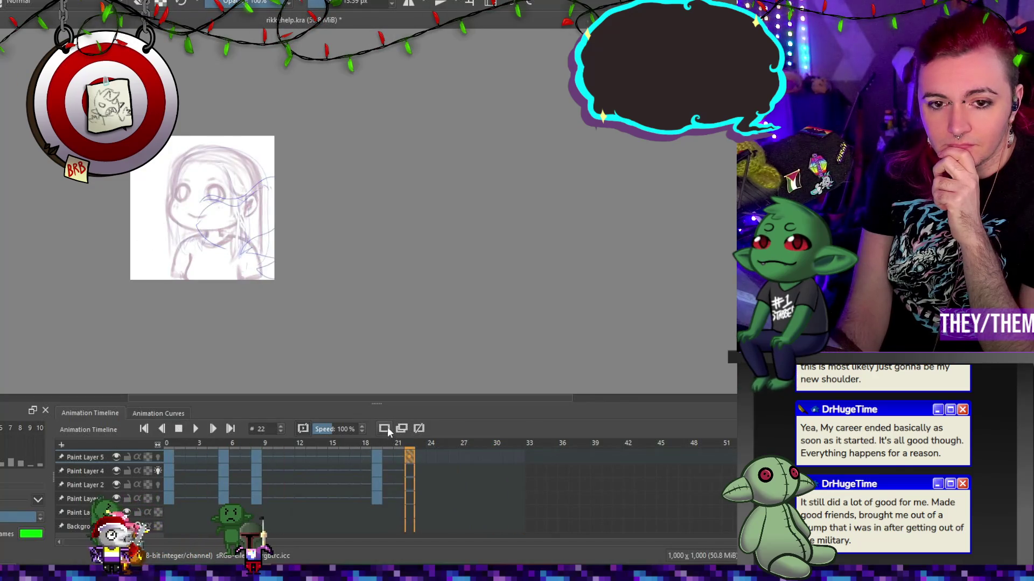
click(192, 433)
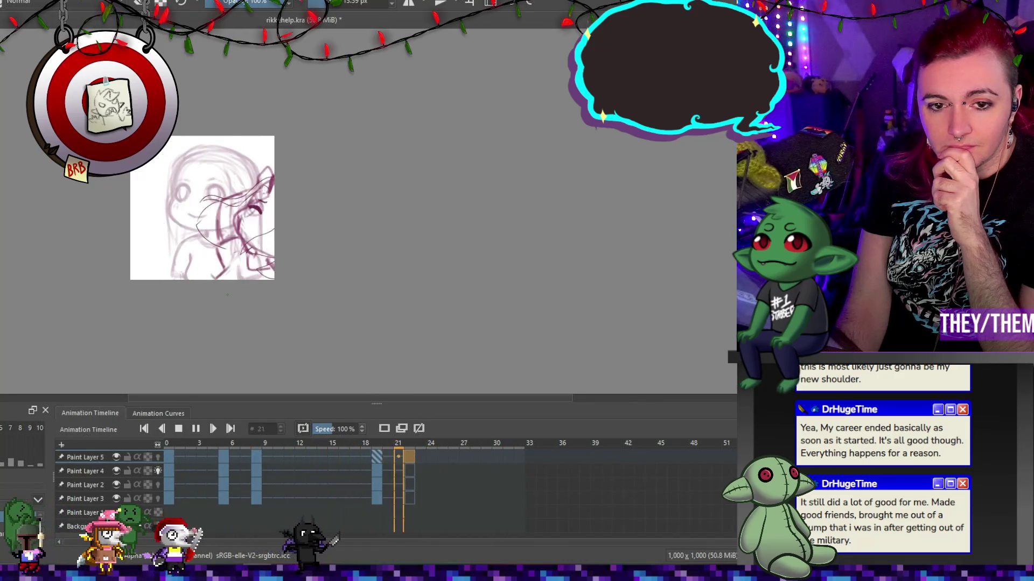
click(178, 429)
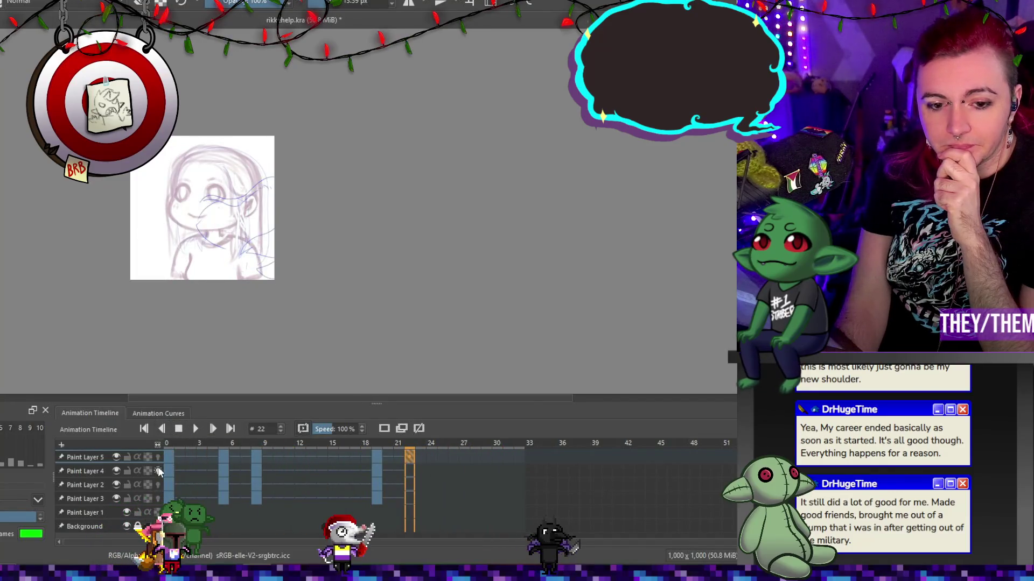
click(173, 456)
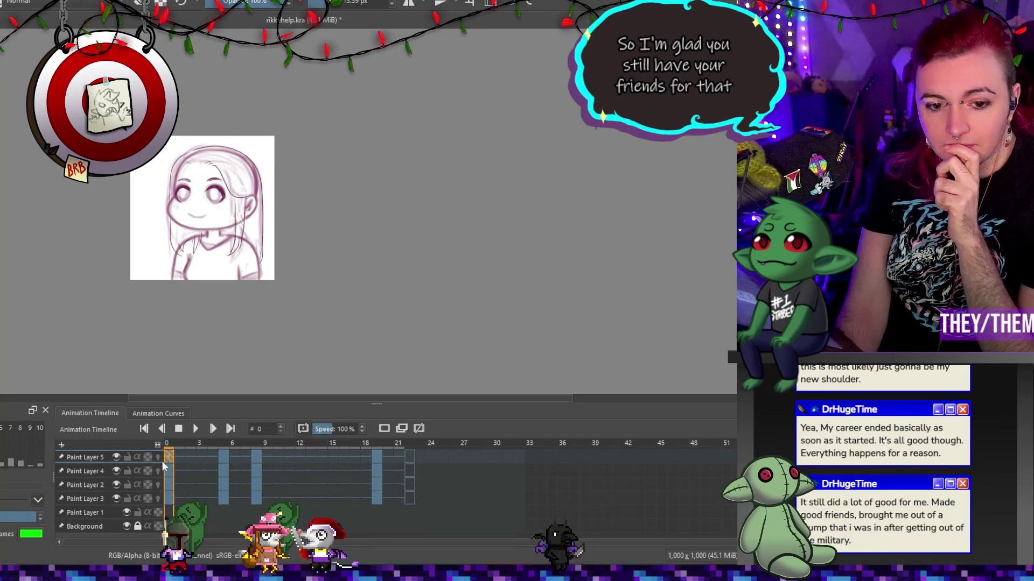
key(space)
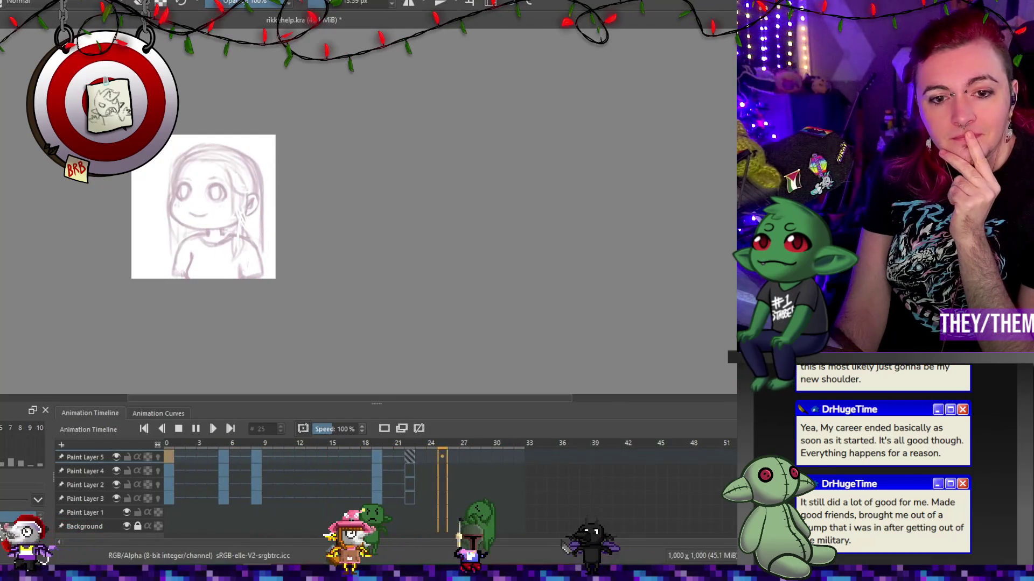
click(178, 428)
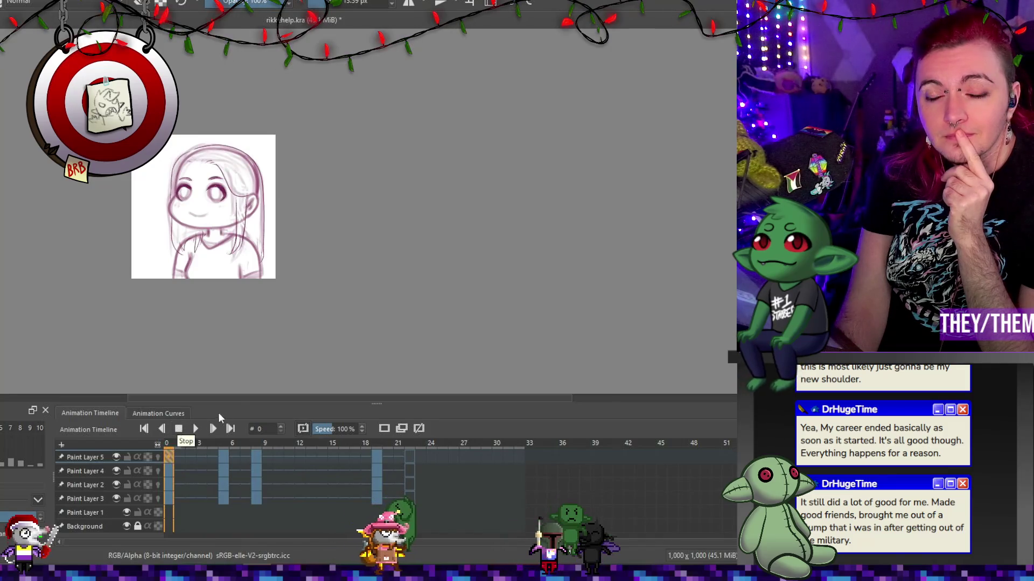
click(196, 429)
click(179, 428)
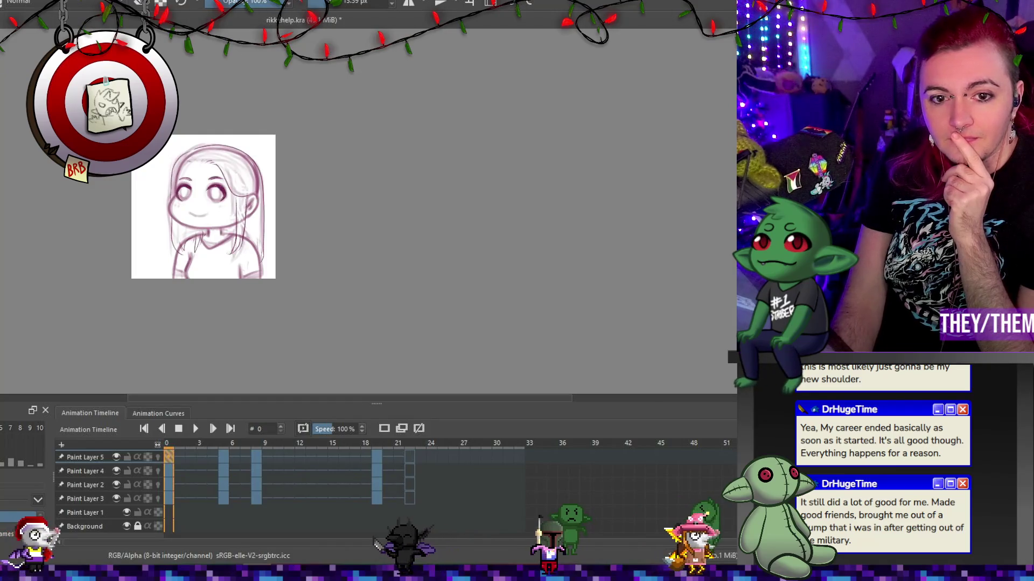
Zoom in and ink the smiling mouth line on frame 0, redrawing it once.
scroll(149, 216, up, 6)
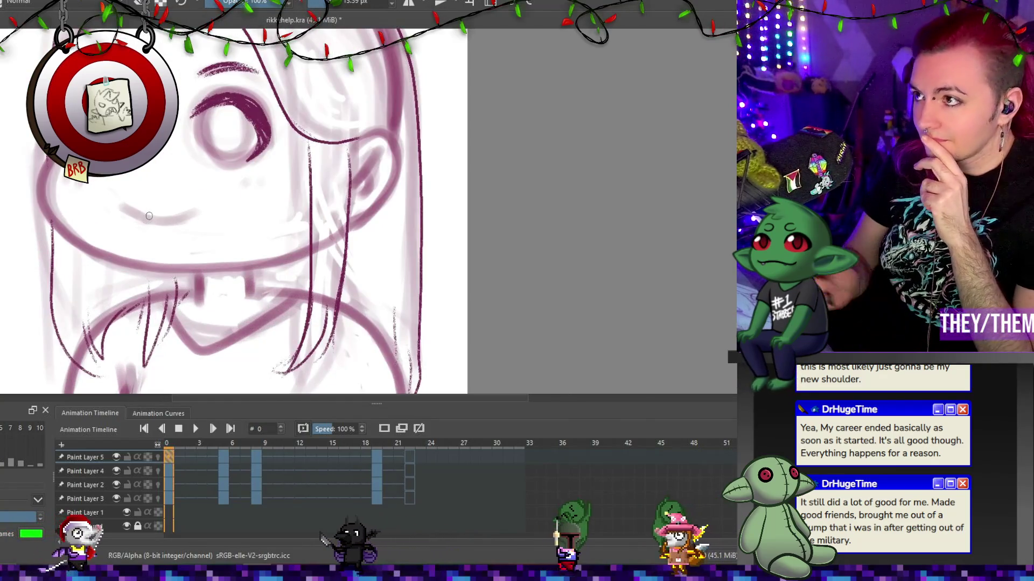
drag(124, 205, 183, 218)
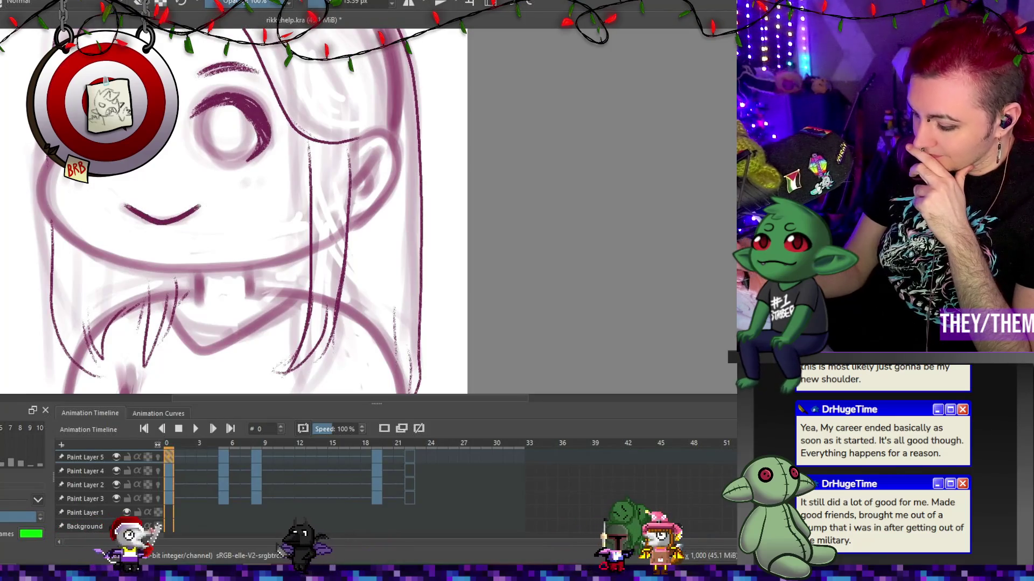
key(ctrl+z)
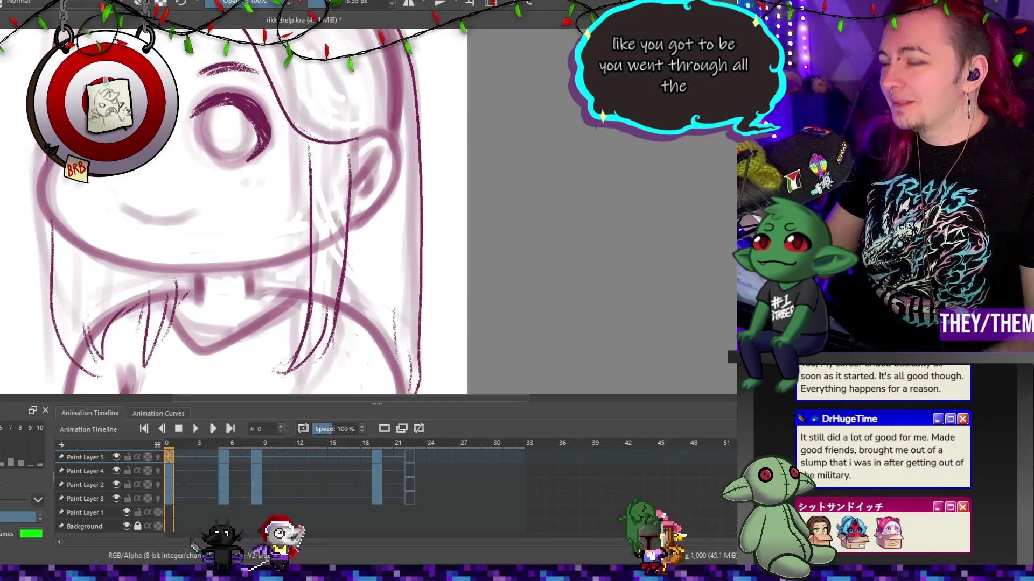
drag(129, 210, 153, 220)
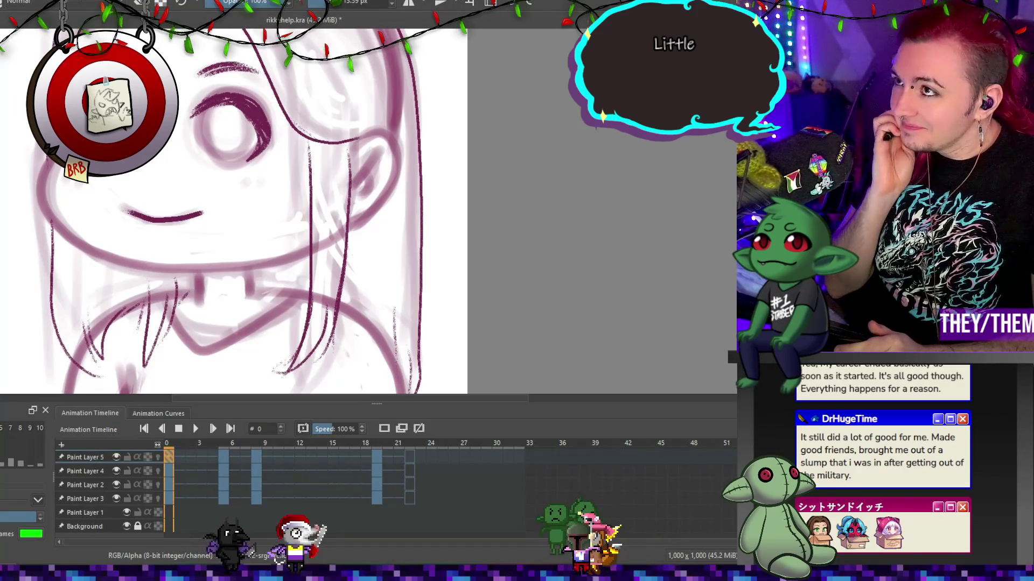
Ink the open mouths on frames 8 and 19, adding a thin detail line on frame 19.
click(224, 457)
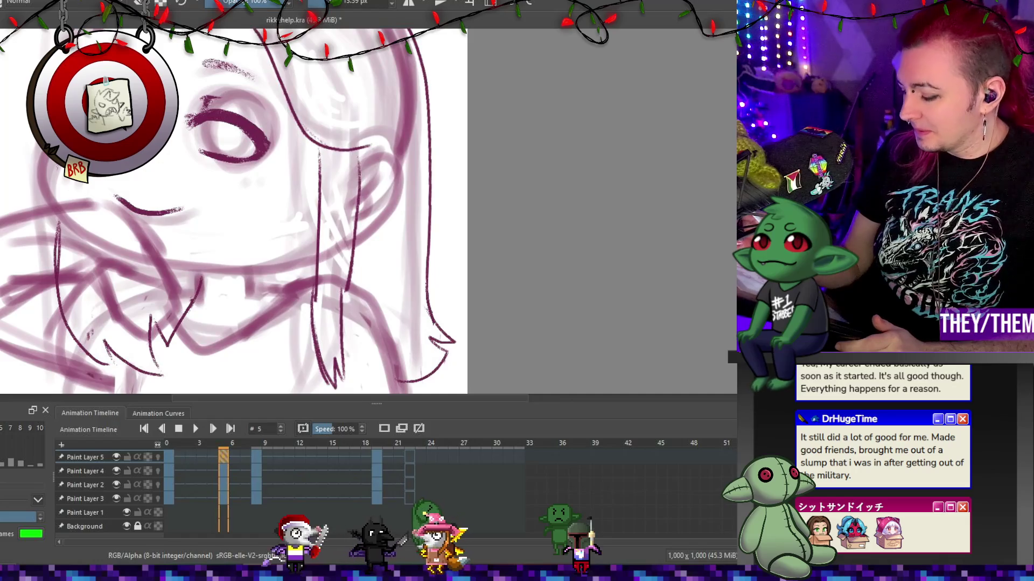
click(256, 457)
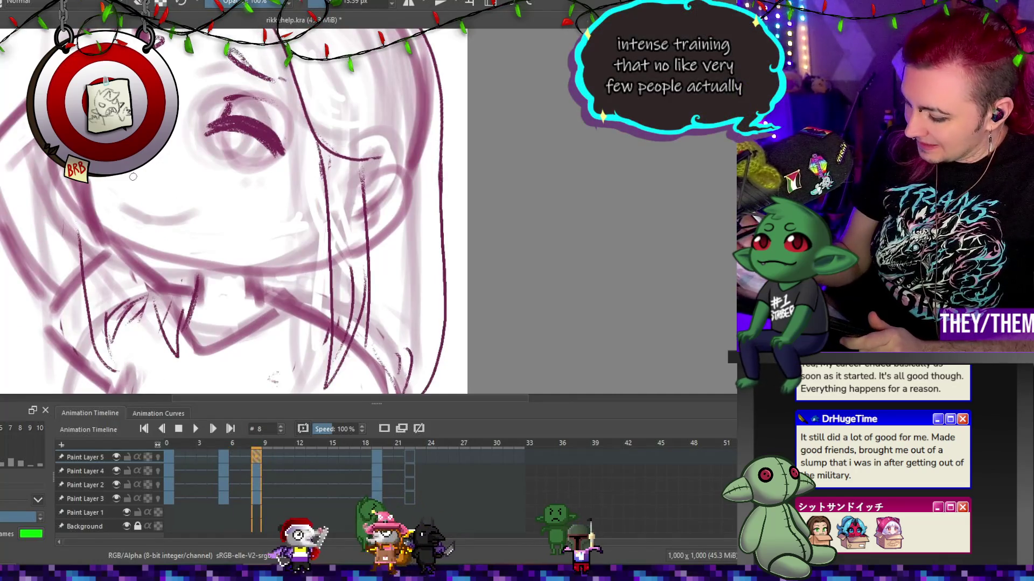
mouse_move(124, 191)
mouse_down()
mouse_move(210, 207)
mouse_move(124, 194)
mouse_move(153, 205)
mouse_up()
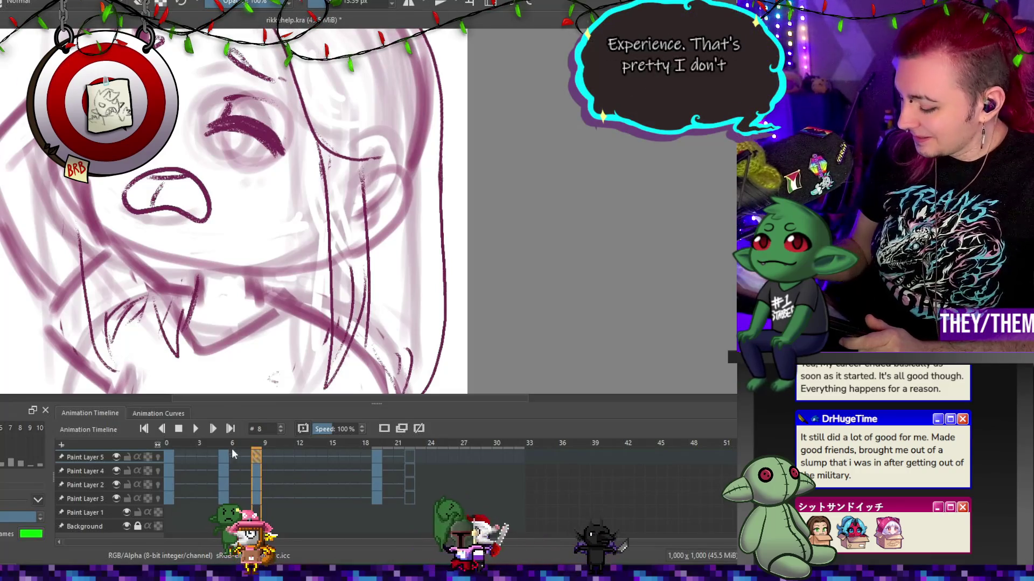
click(376, 456)
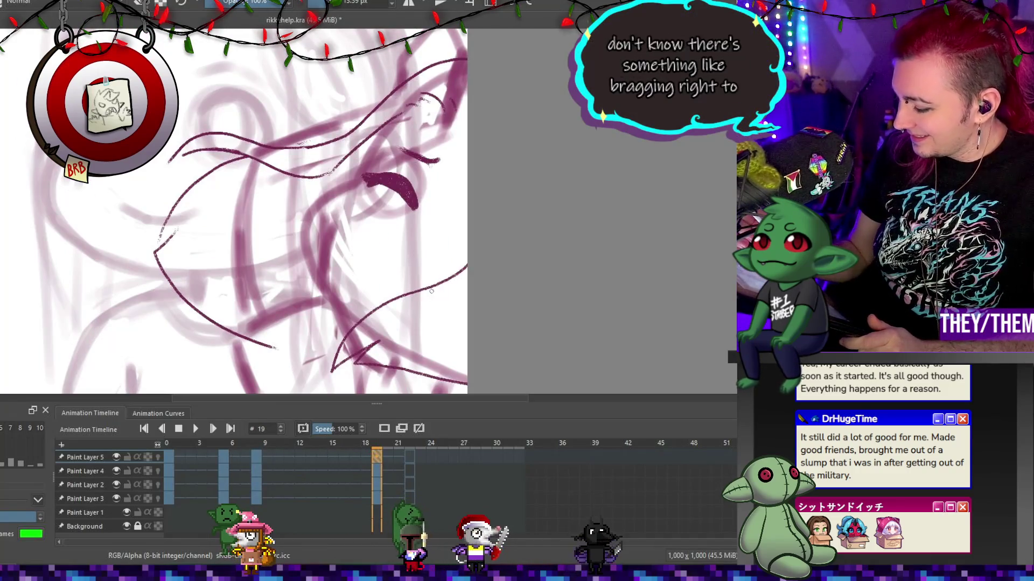
drag(428, 279, 412, 320)
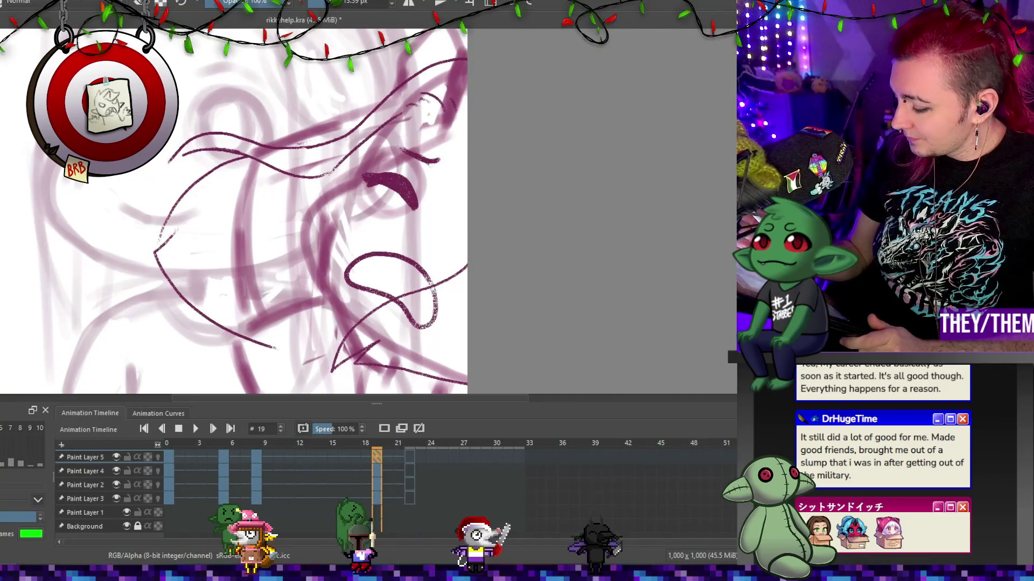
drag(401, 269, 371, 288)
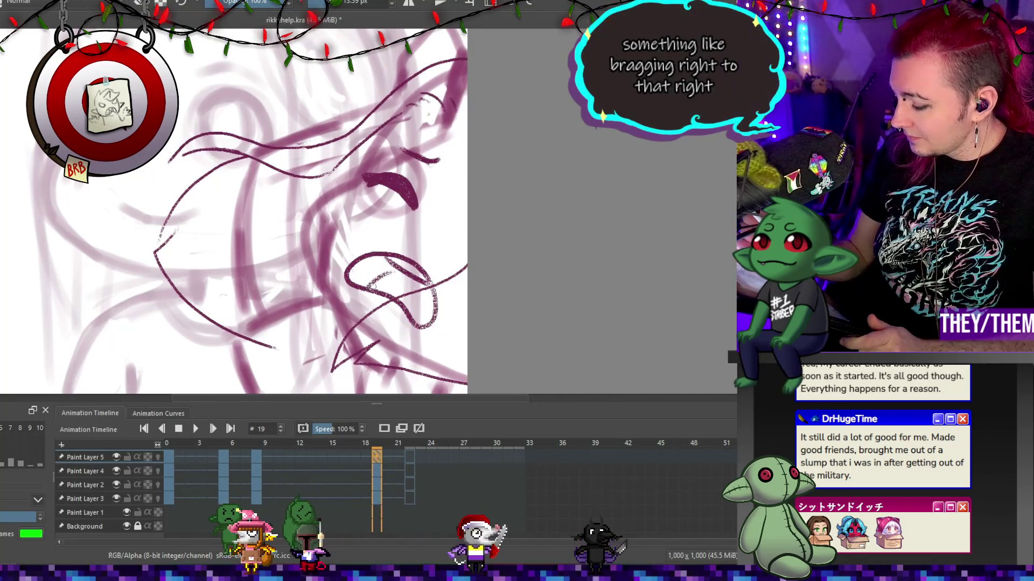
Turn on onion skins for Paint Layer 5 and ink the mouth on frame 5.
key(alt+Left)
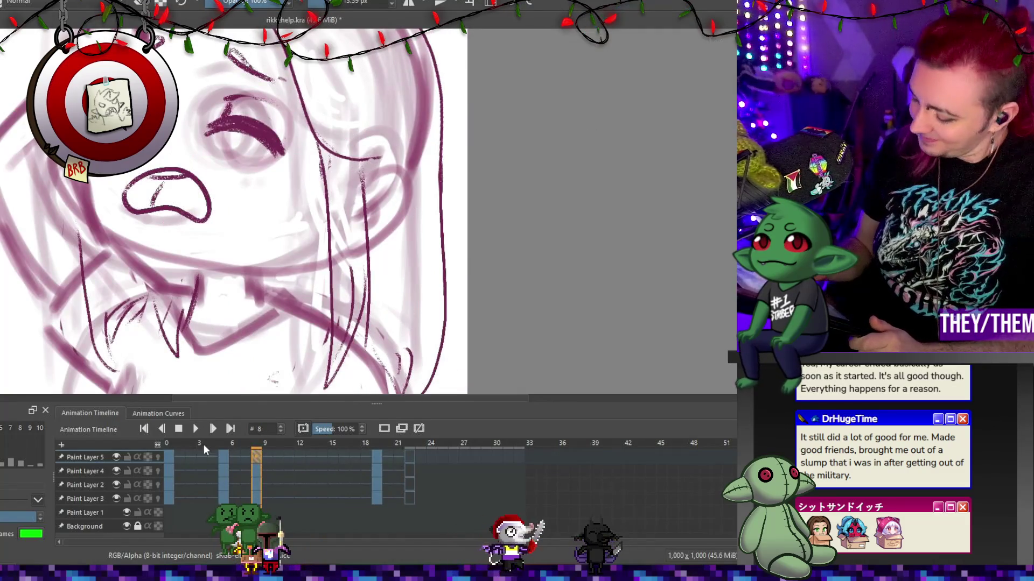
click(225, 457)
key(e)
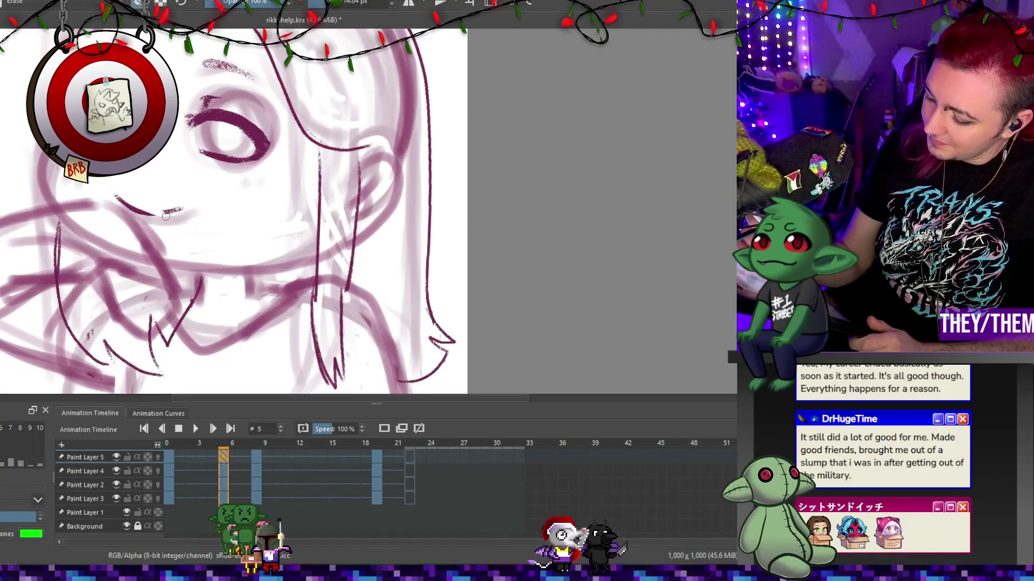
click(157, 457)
key(e)
mouse_move(130, 192)
mouse_down()
mouse_move(144, 208)
mouse_move(191, 207)
mouse_up()
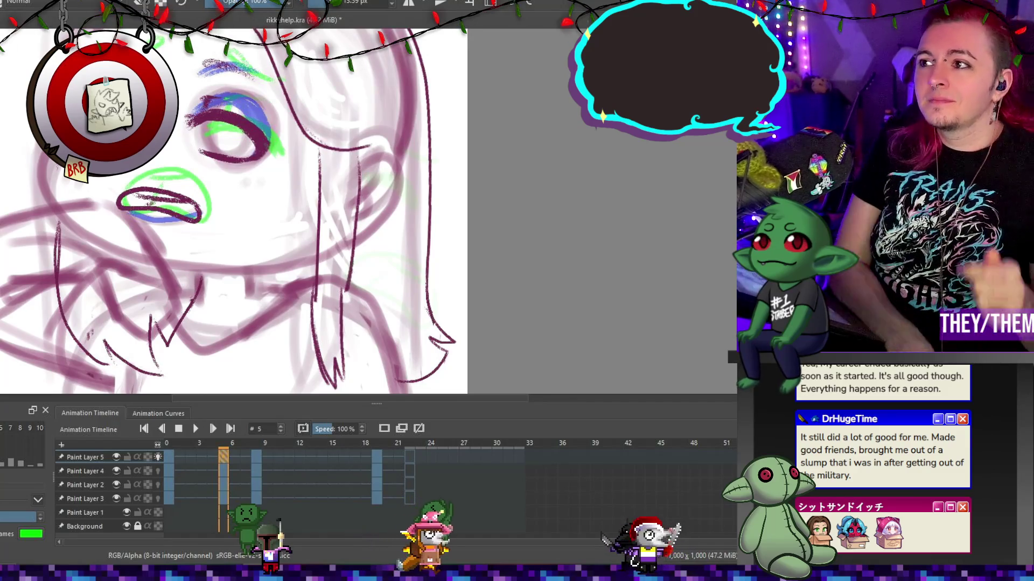
Play the head-turn animation through to check it, then stop playback.
scroll(341, 70, down, 5)
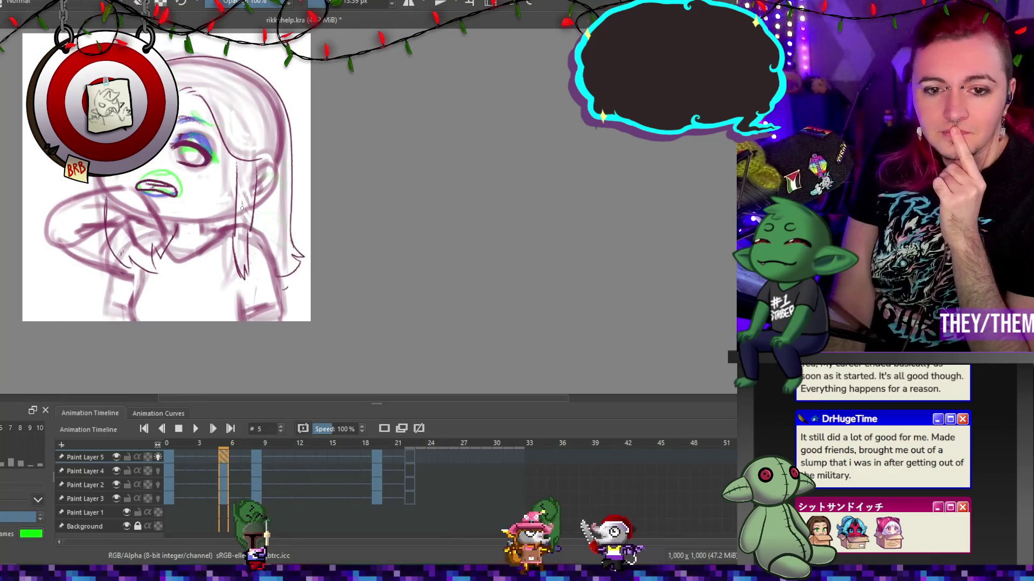
scroll(239, 207, up, 1)
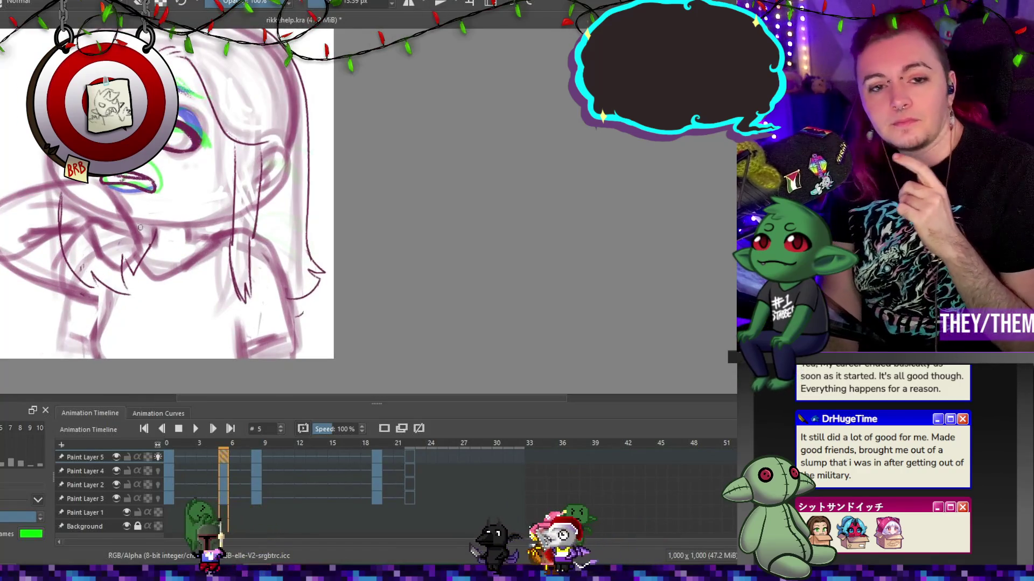
scroll(239, 218, down, 4)
scroll(238, 218, up, 5)
scroll(232, 226, down, 3)
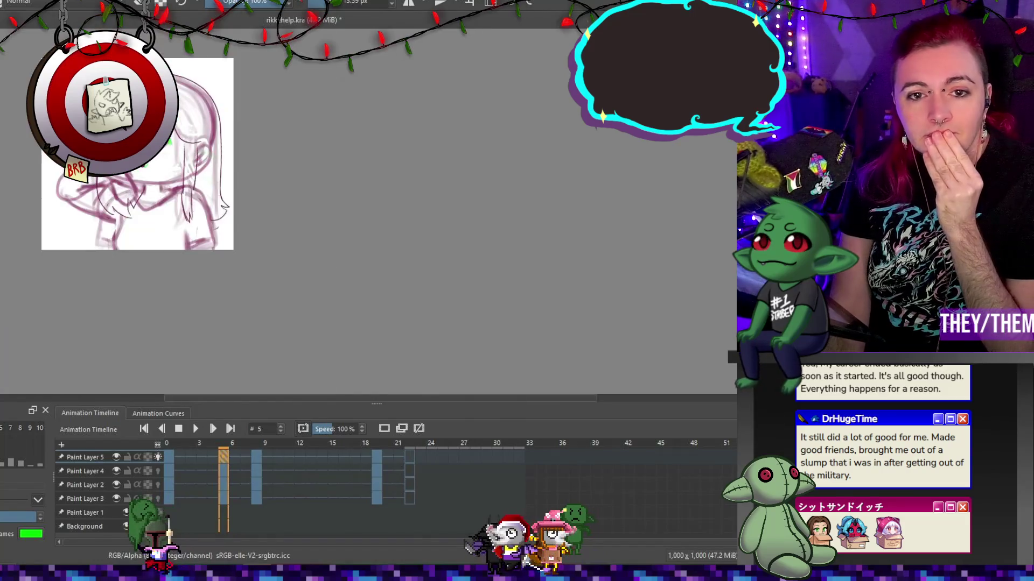
scroll(232, 226, up, 1)
click(195, 429)
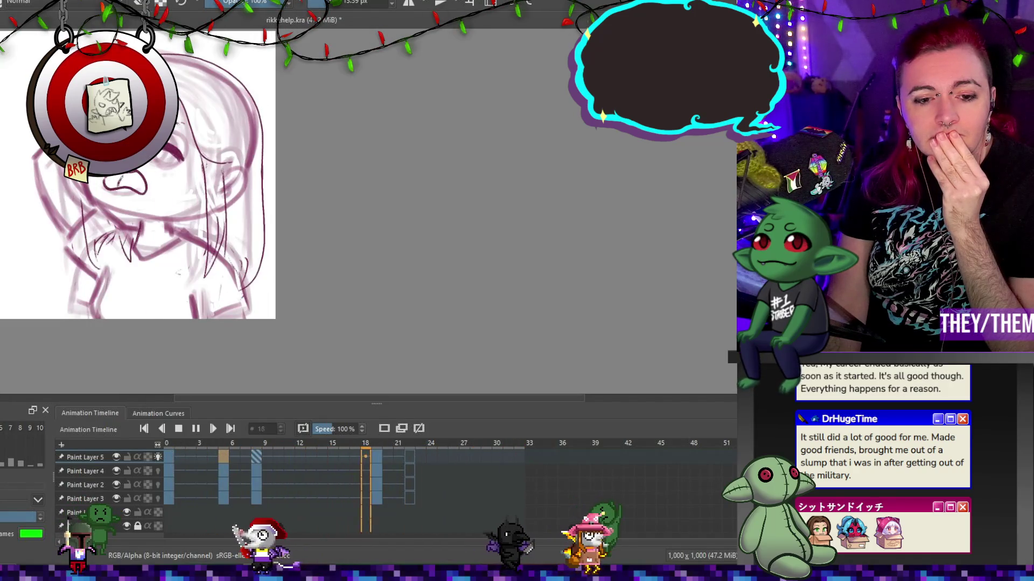
click(179, 431)
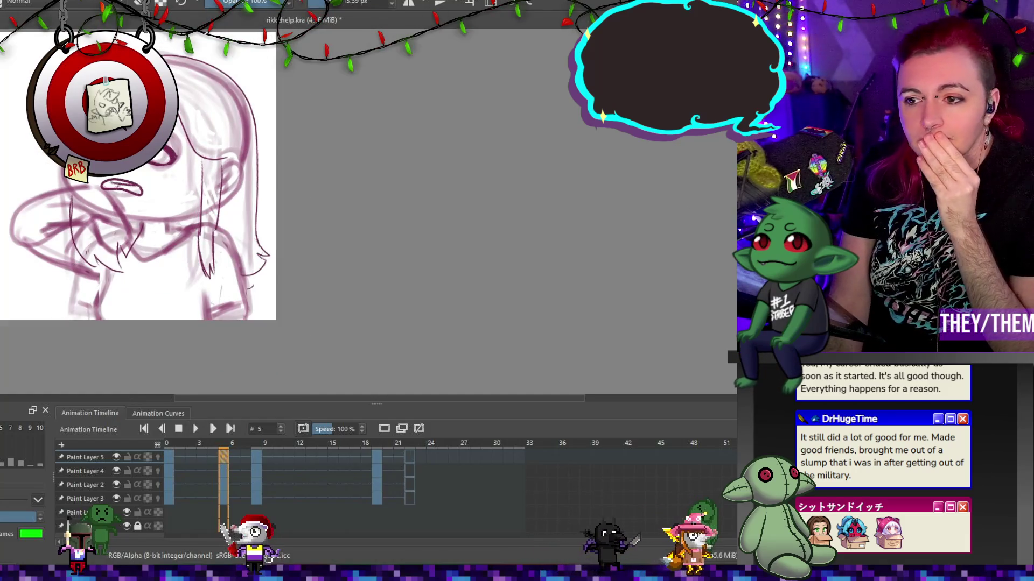
Make Paint Layer 5 visible, delete it, and review frames 8 and 19.
click(116, 457)
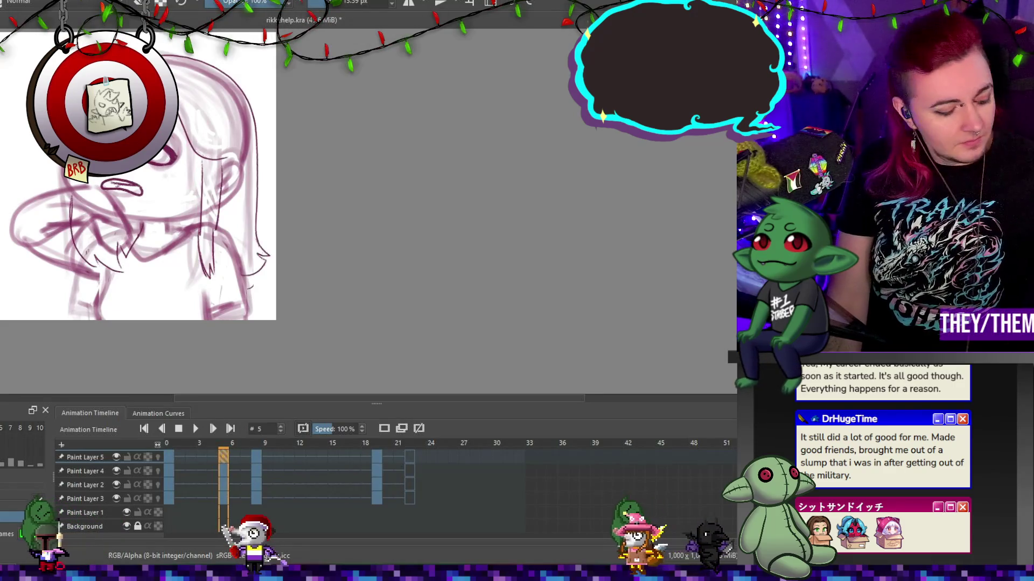
key(shift+Delete)
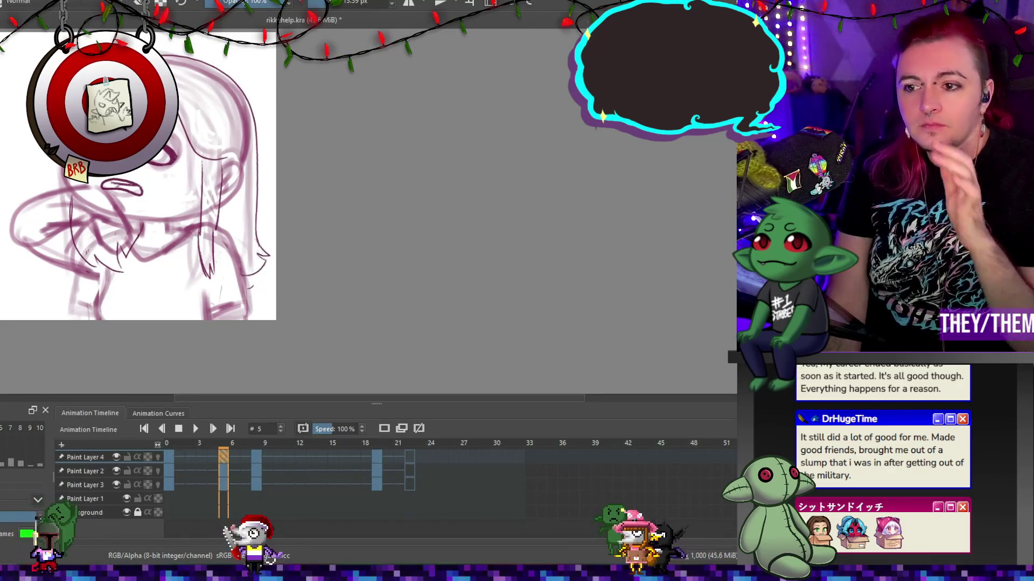
scroll(49, 97, up, 1)
key(e)
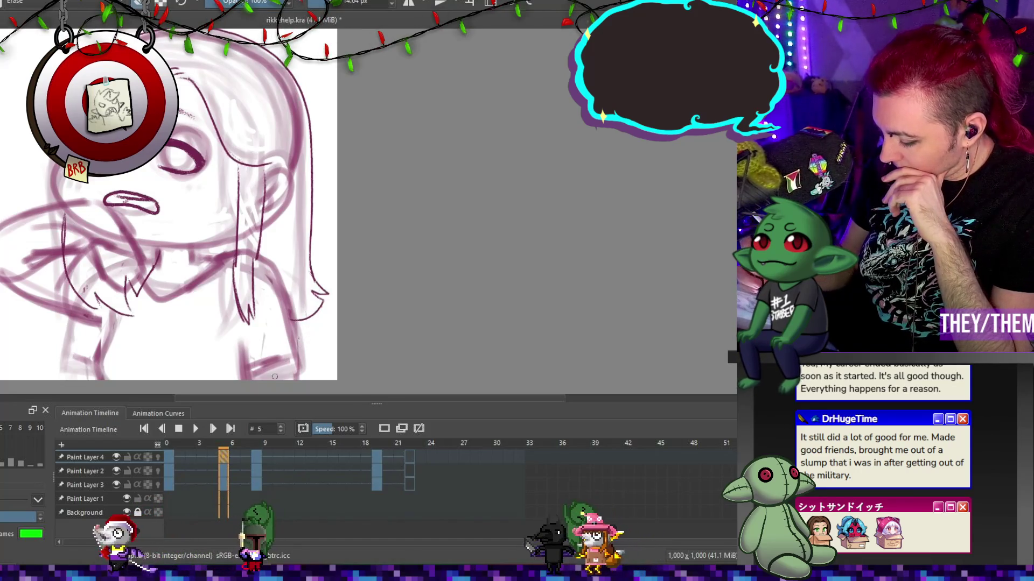
click(256, 459)
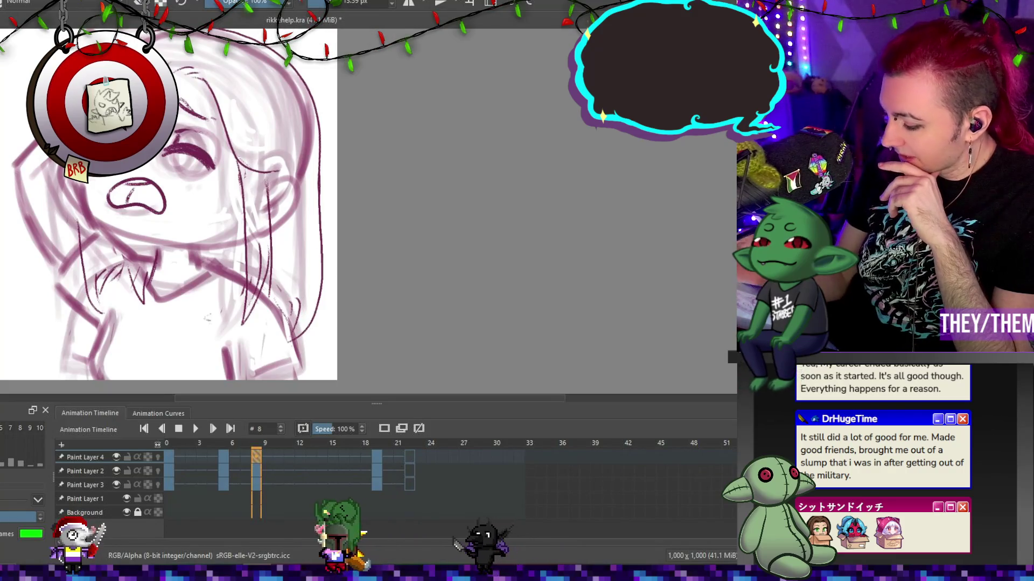
click(375, 459)
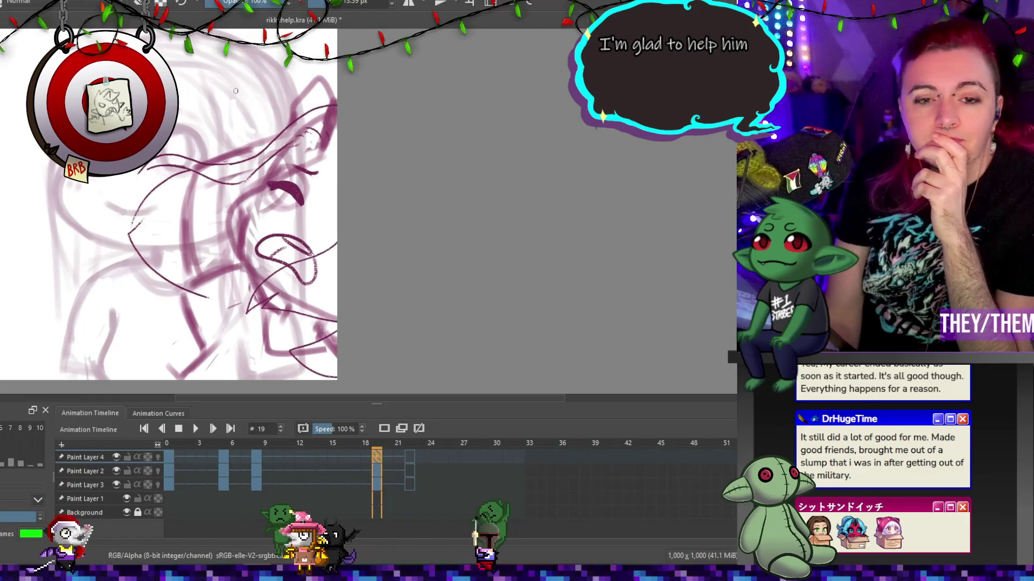
scroll(235, 91, down, 1)
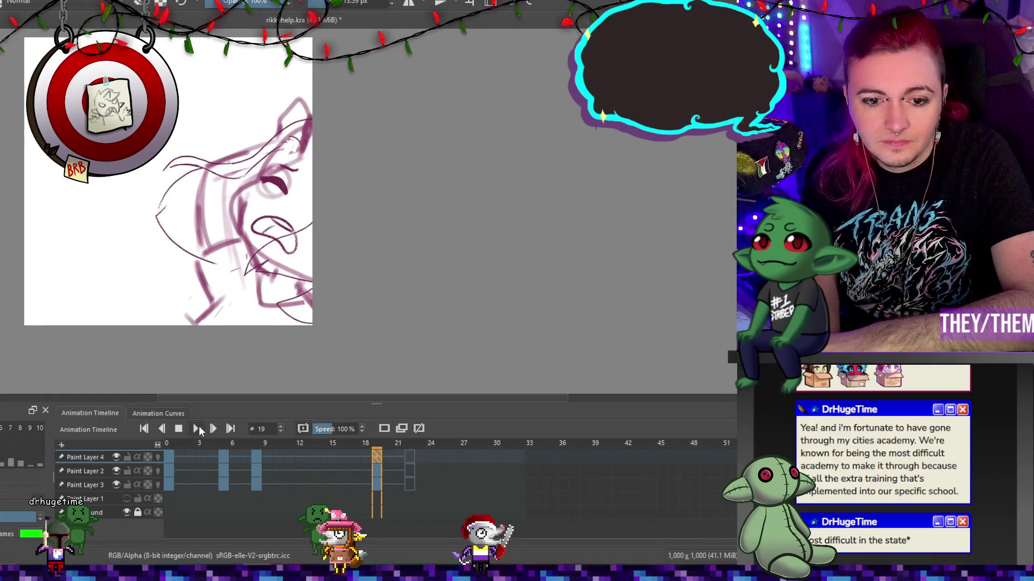
Replay the animation, then insert a new paint layer at the top of the stack.
key(space)
scroll(268, 142, up, 2)
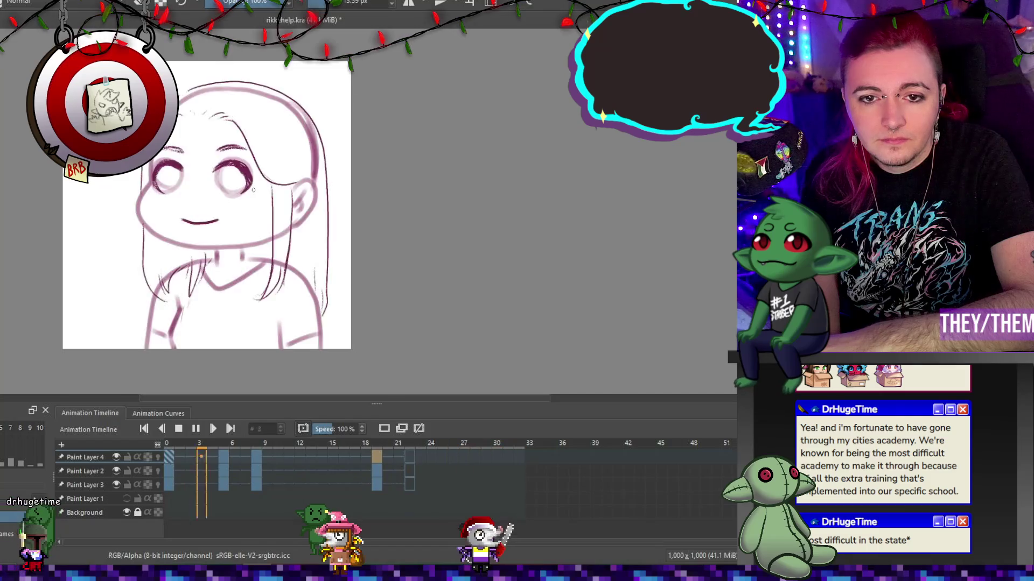
click(178, 429)
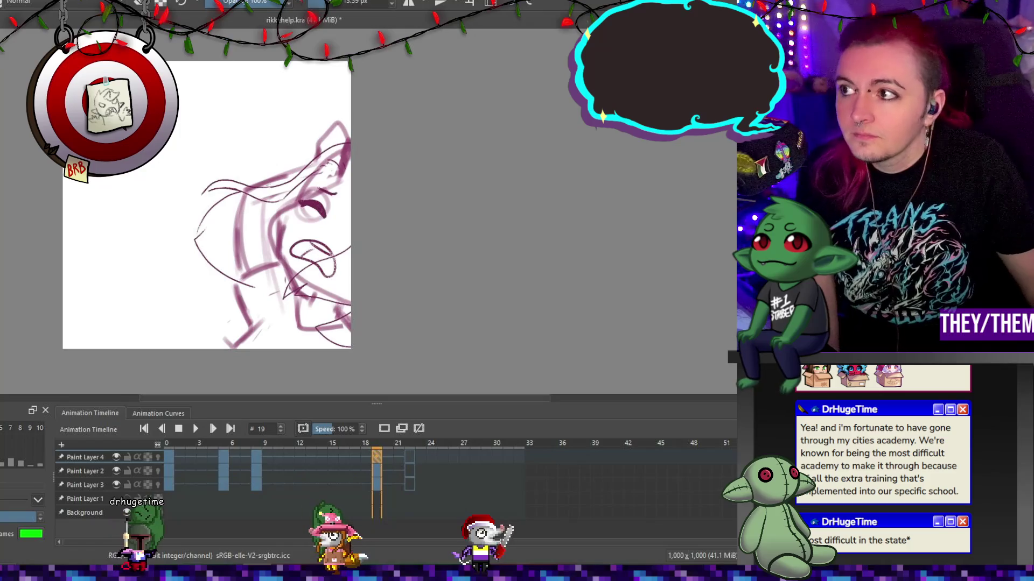
key(Insert)
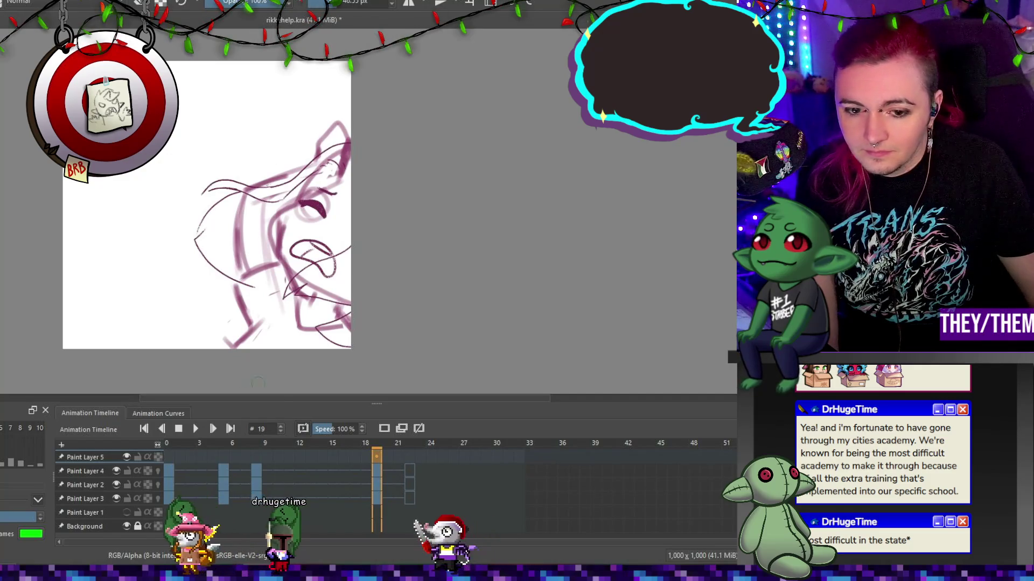
Return to frame 0 on Paint Layer 5 and enlarge the brush to about 34 px.
click(170, 457)
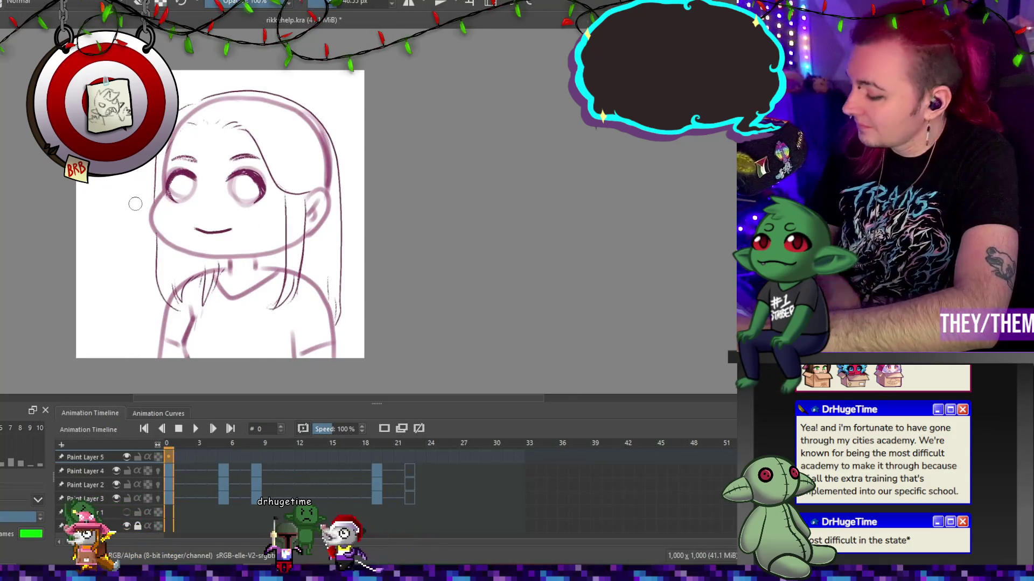
drag(322, 7, 325, 7)
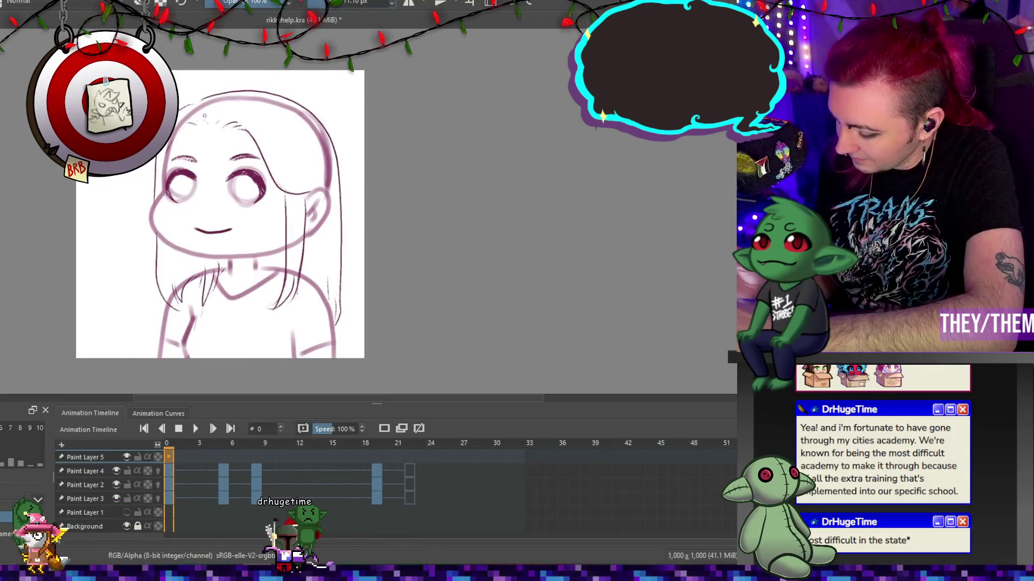
key(bracketright)
key(bracketright)
key(bracketright)
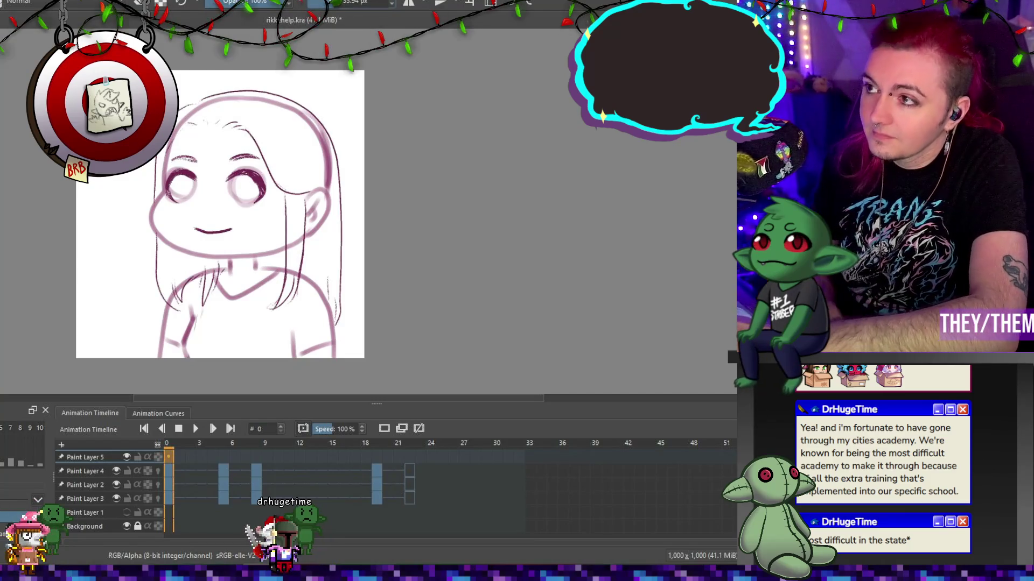
scroll(155, 235, up, 1)
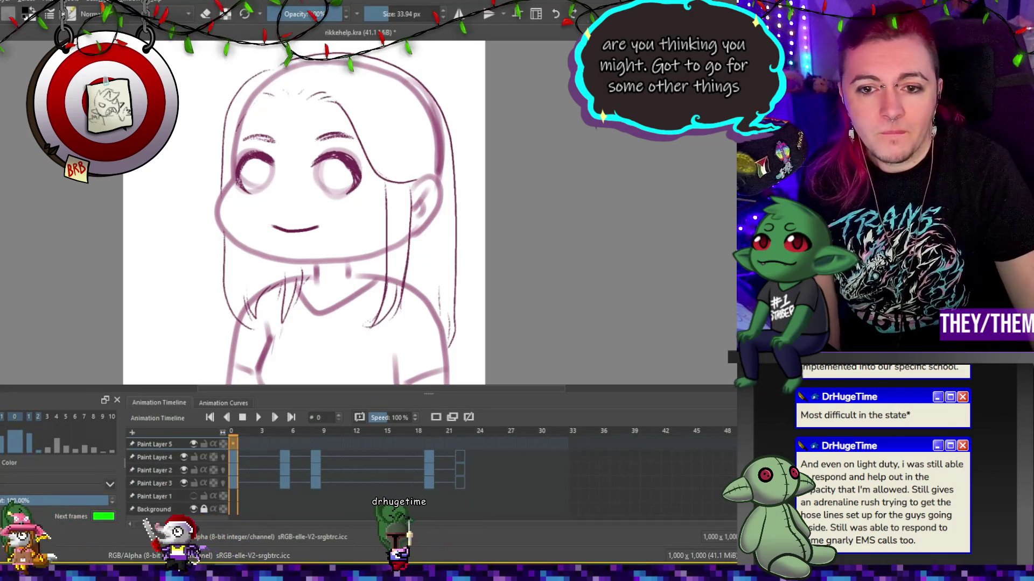
scroll(223, 198, up, 3)
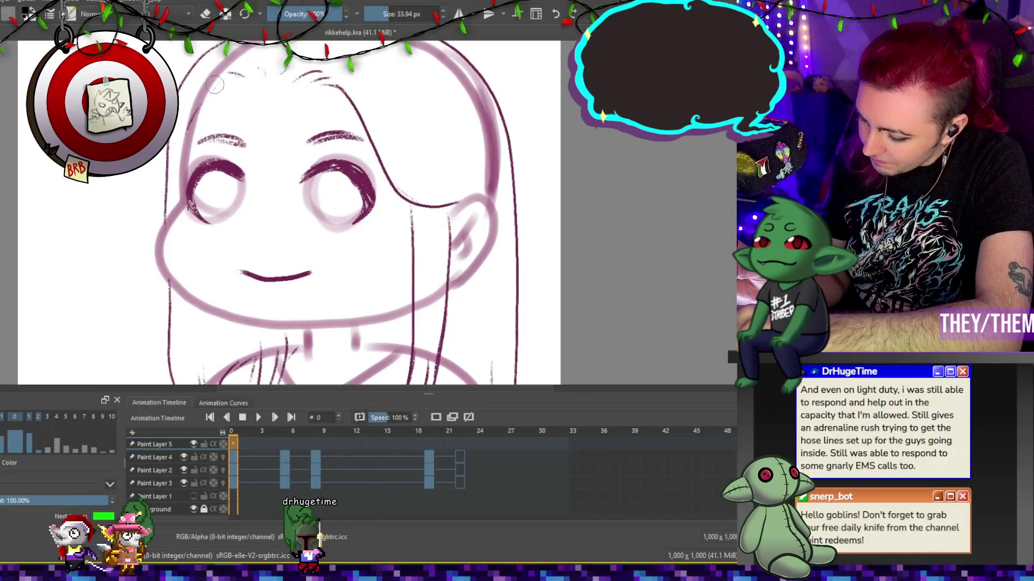
Ink bold black outlines for the left face edge, the chin's jawline and the ear.
mouse_move(212, 91)
mouse_down()
mouse_move(164, 247)
mouse_move(191, 303)
mouse_up()
drag(272, 330, 370, 325)
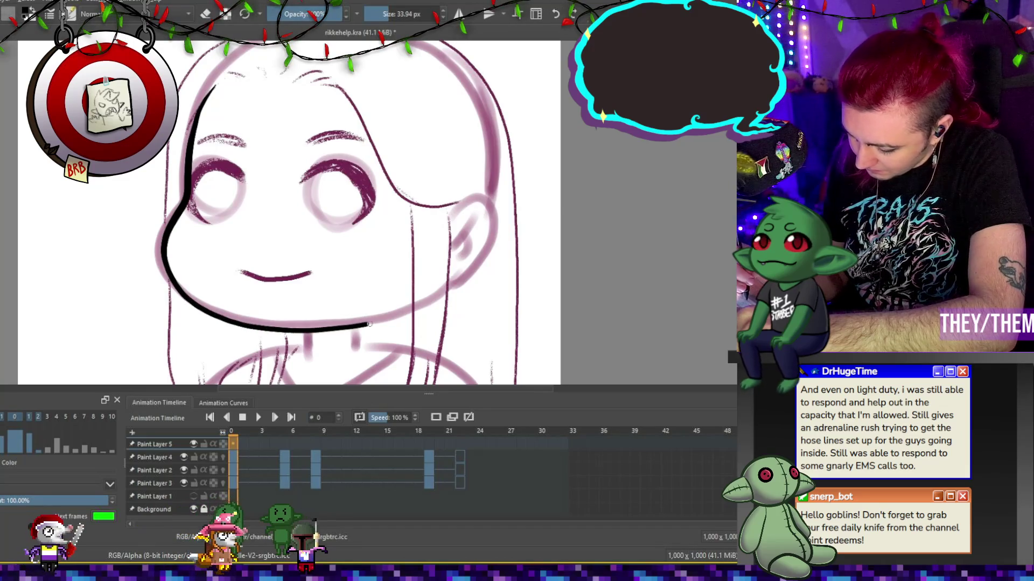
mouse_move(454, 221)
mouse_down()
mouse_move(486, 209)
mouse_move(483, 259)
mouse_move(452, 289)
mouse_up()
drag(474, 220, 461, 261)
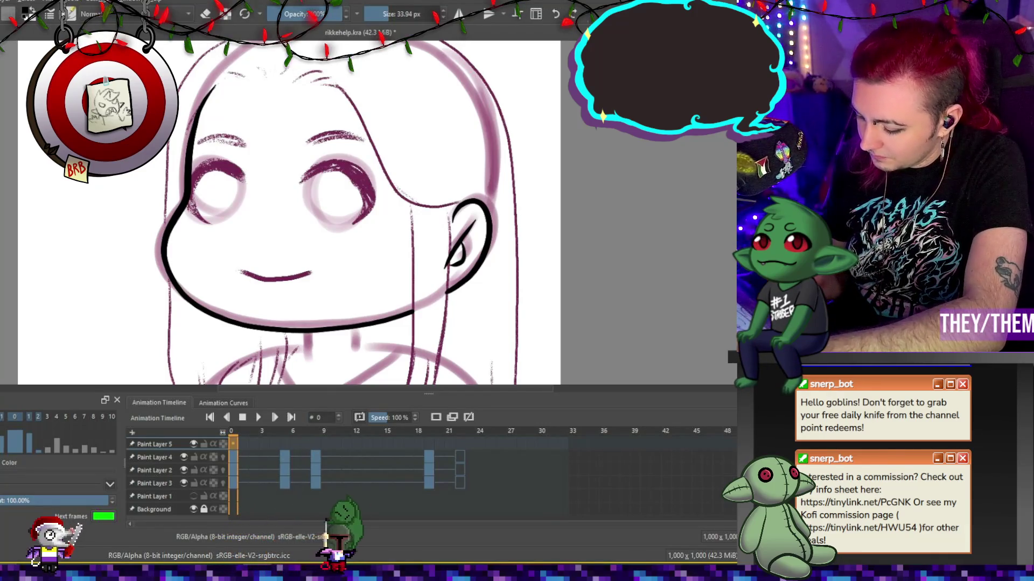
mouse_move(445, 284)
mouse_down()
mouse_move(411, 317)
mouse_move(389, 321)
mouse_up()
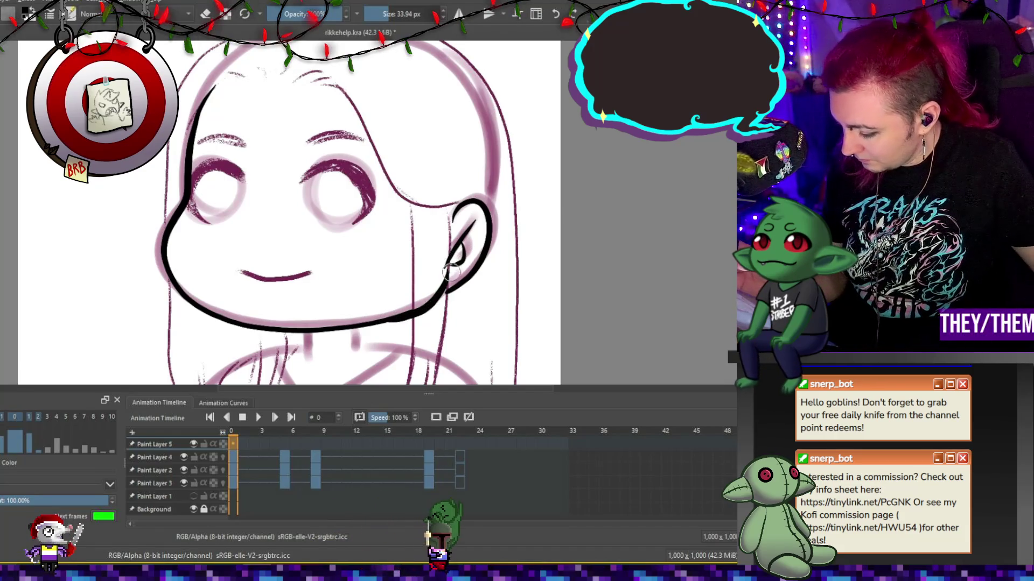
key(ctrl+z)
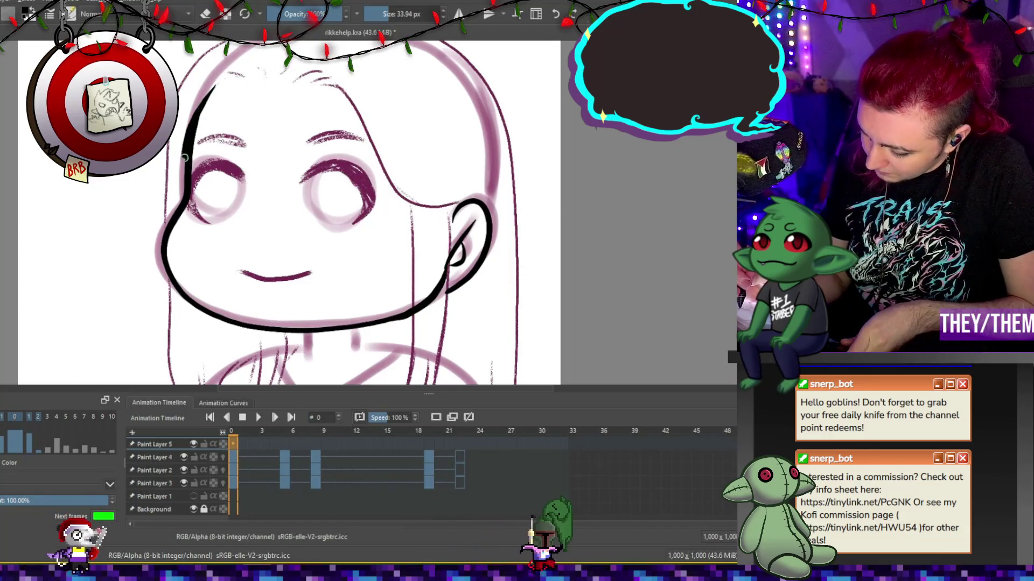
Thicken the left cheek outline and extend the jaw stroke along the chin.
mouse_move(188, 200)
mouse_down()
mouse_move(161, 242)
mouse_move(165, 276)
mouse_move(214, 321)
mouse_move(301, 334)
mouse_up()
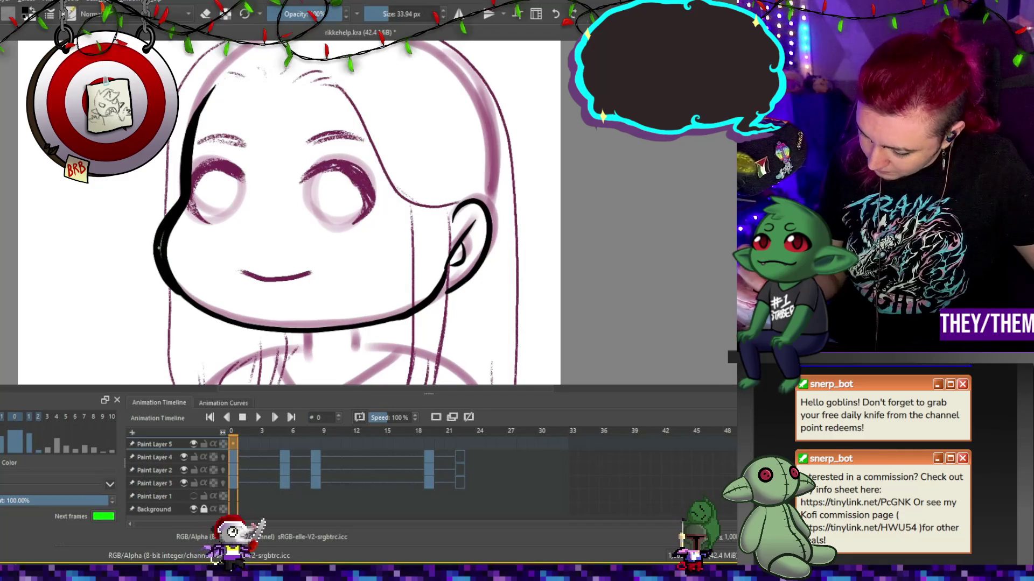
drag(305, 335, 419, 314)
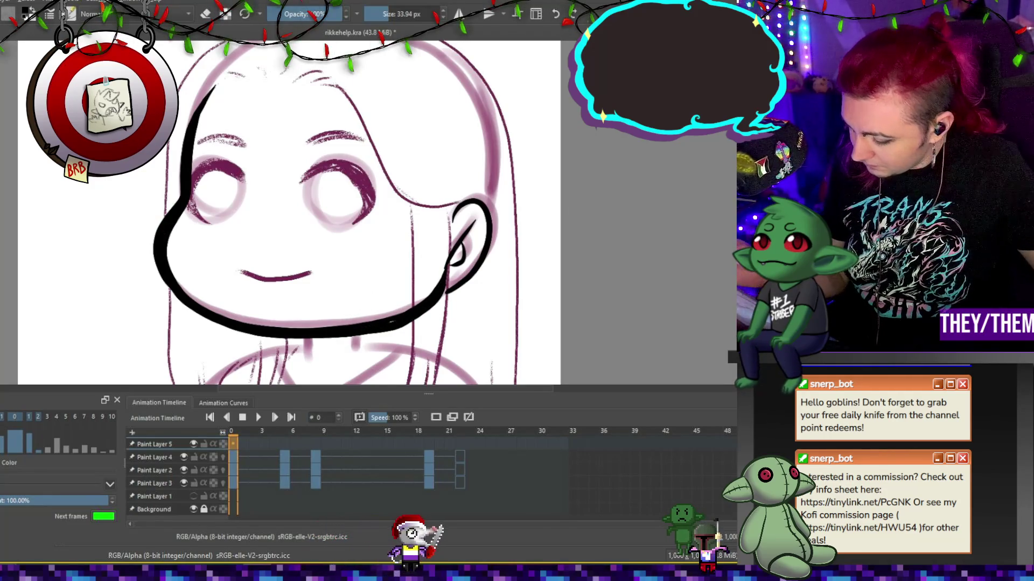
key(e)
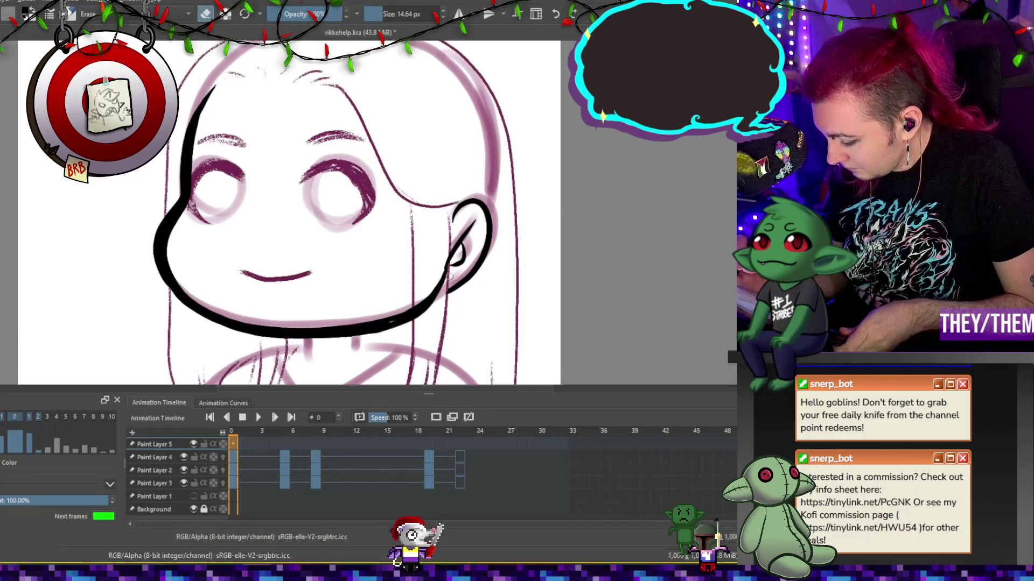
key(e)
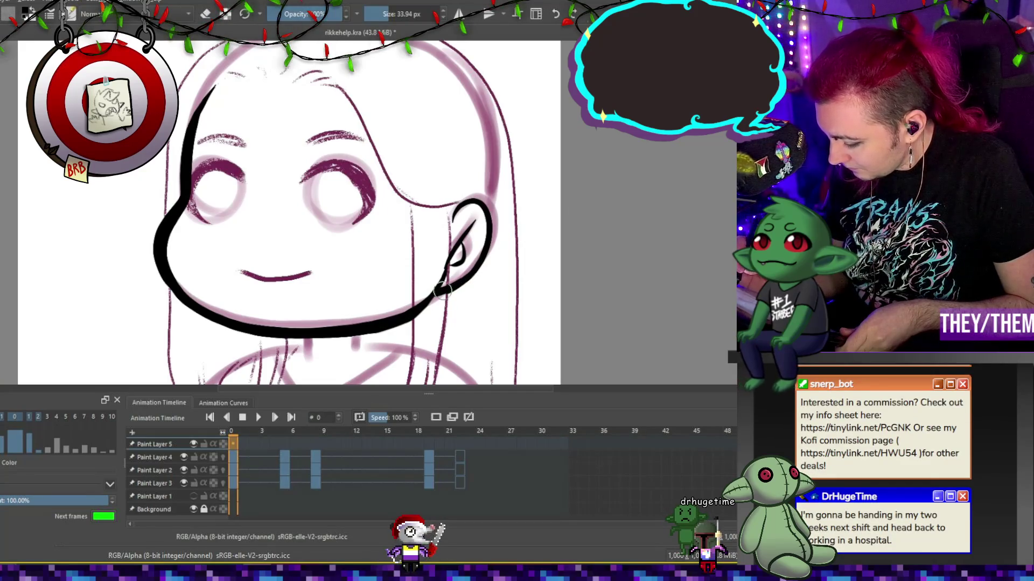
drag(403, 323, 408, 321)
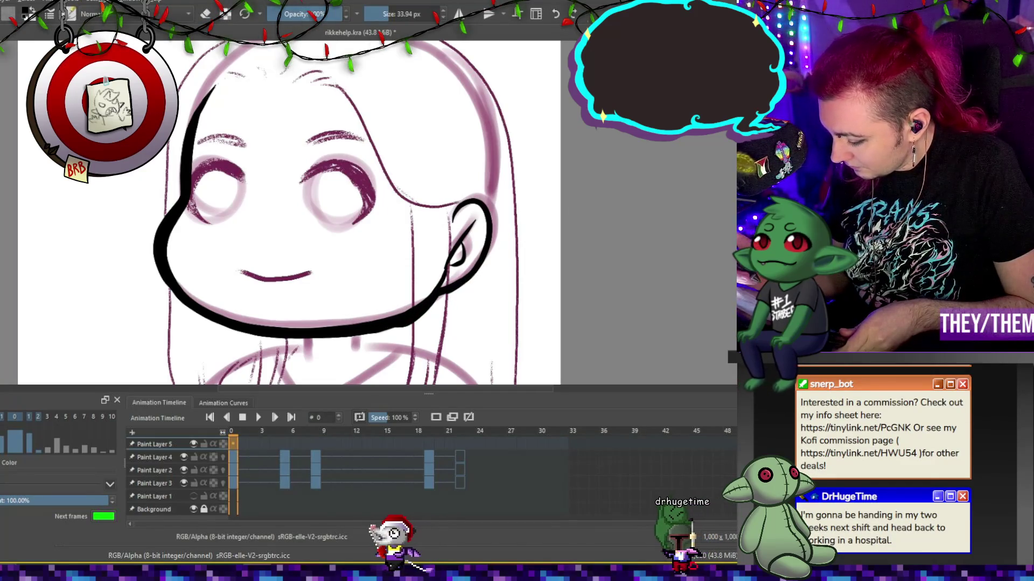
key(ctrl+z)
Trim the top tip of the black face outline.
key(e)
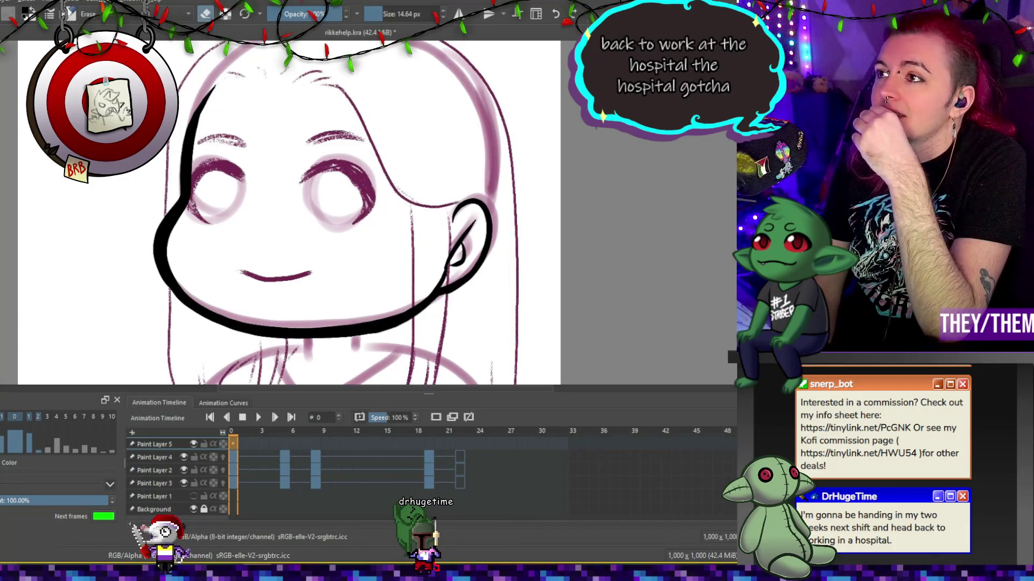
scroll(127, 162, down, 4)
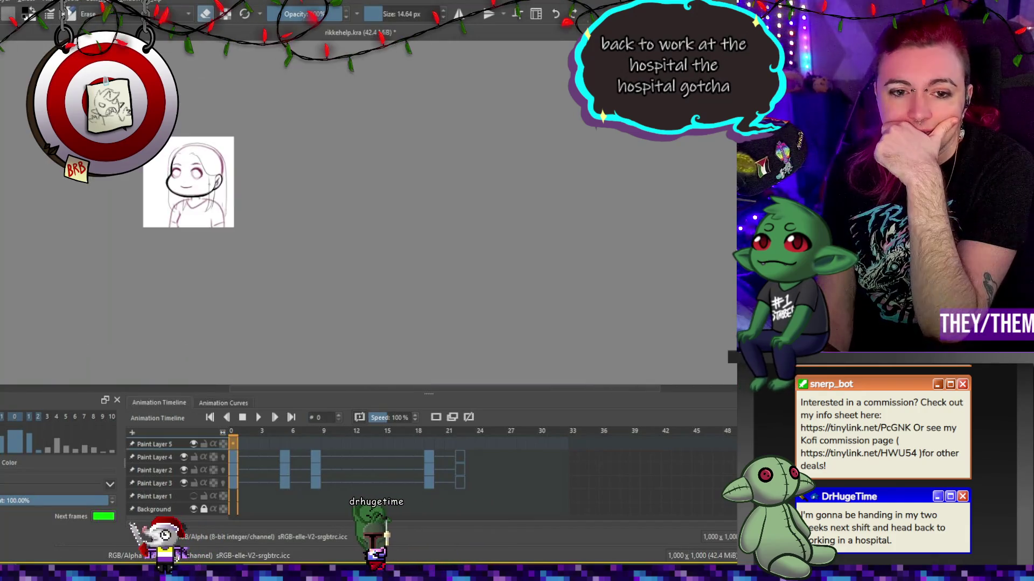
scroll(127, 163, up, 3)
scroll(175, 160, up, 3)
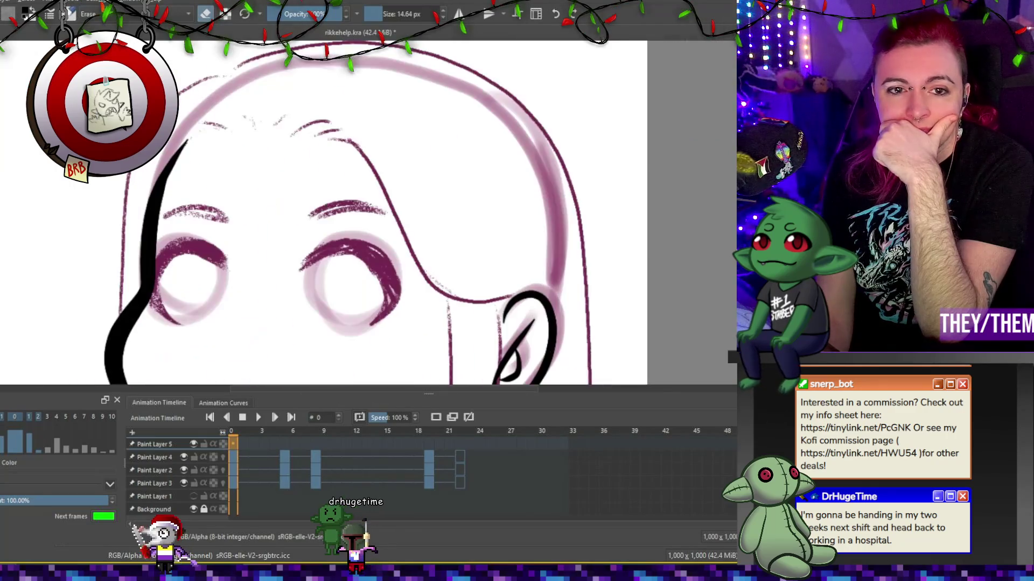
key(e)
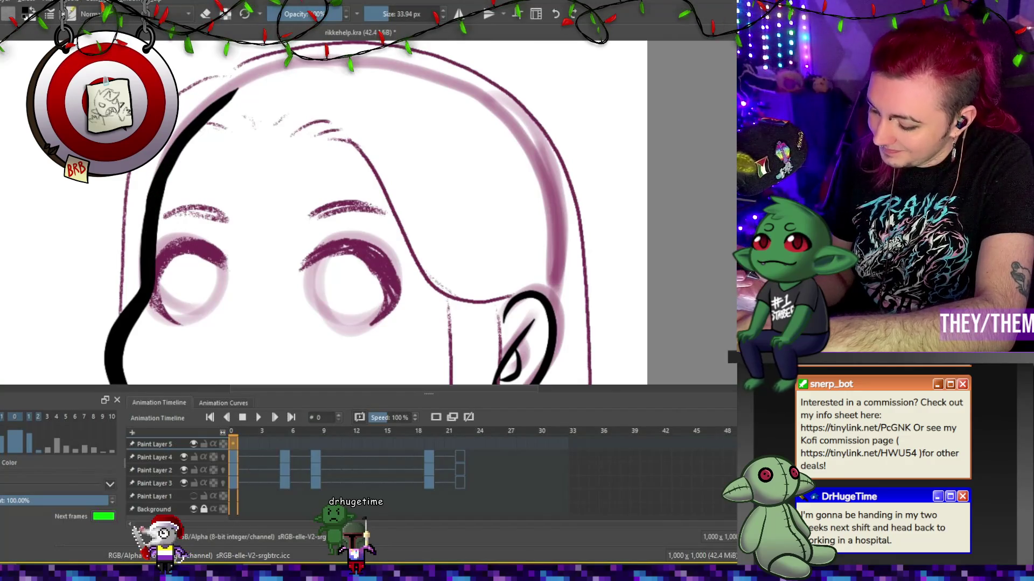
drag(229, 102, 242, 87)
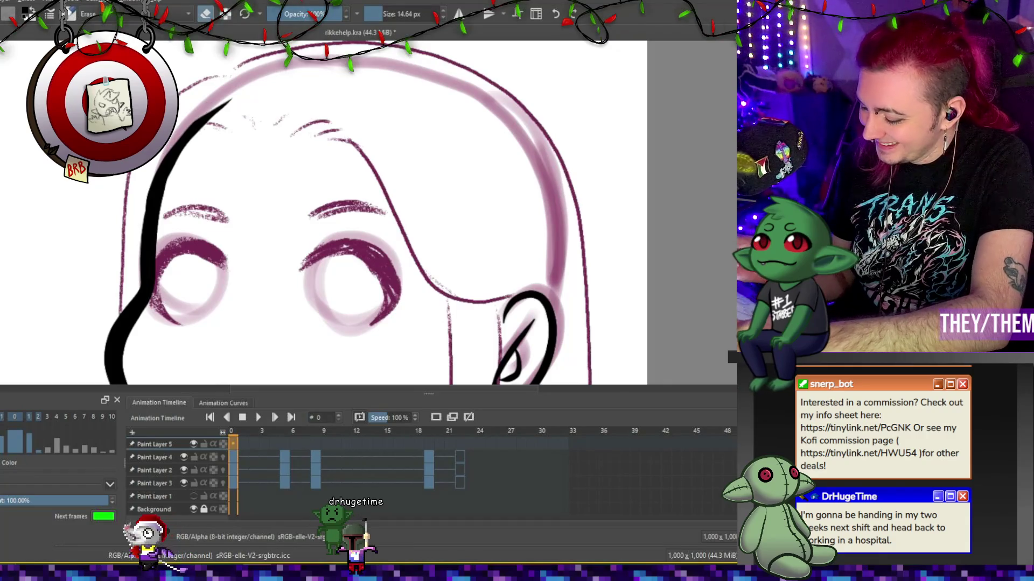
scroll(261, 85, down, 4)
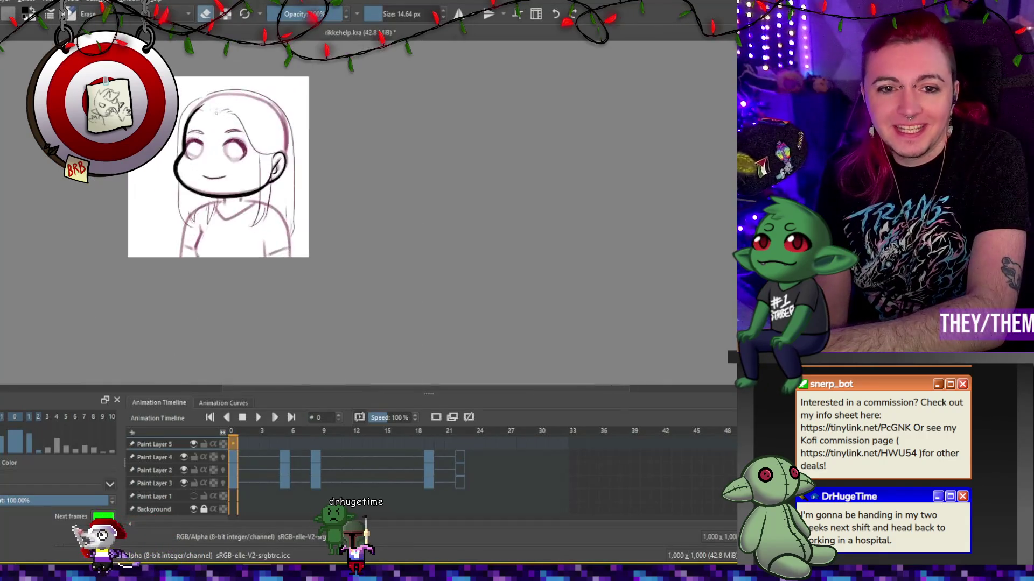
Flip through frames 5, 8, 19 and 22 to compare the head poses.
scroll(232, 171, up, 1)
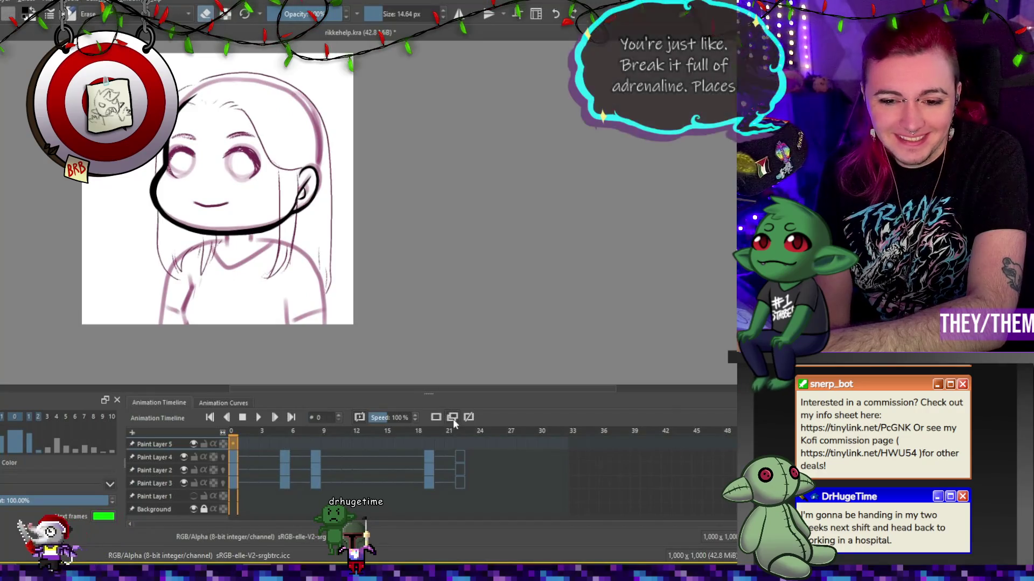
click(279, 446)
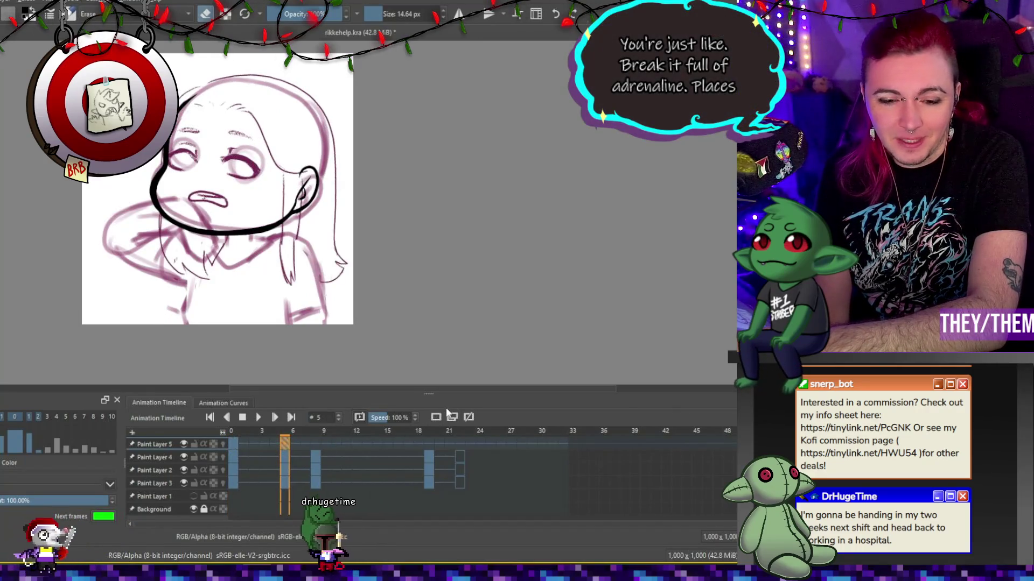
click(318, 443)
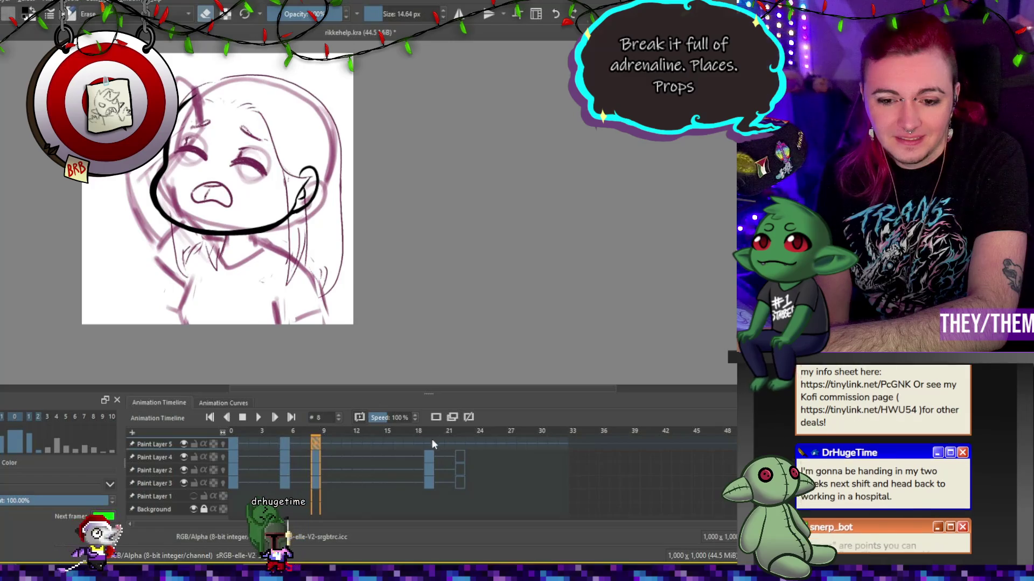
click(430, 442)
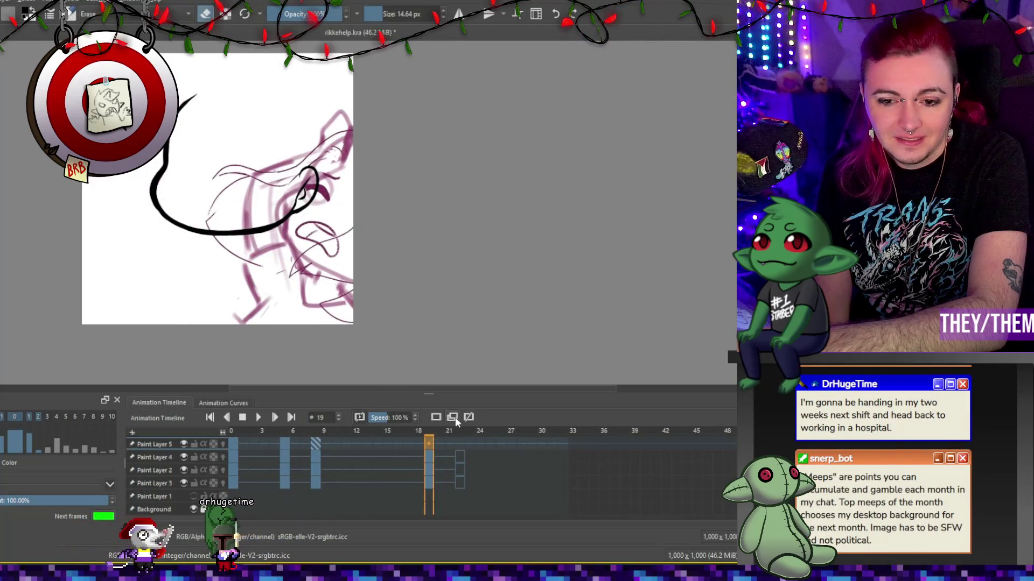
click(459, 442)
click(436, 417)
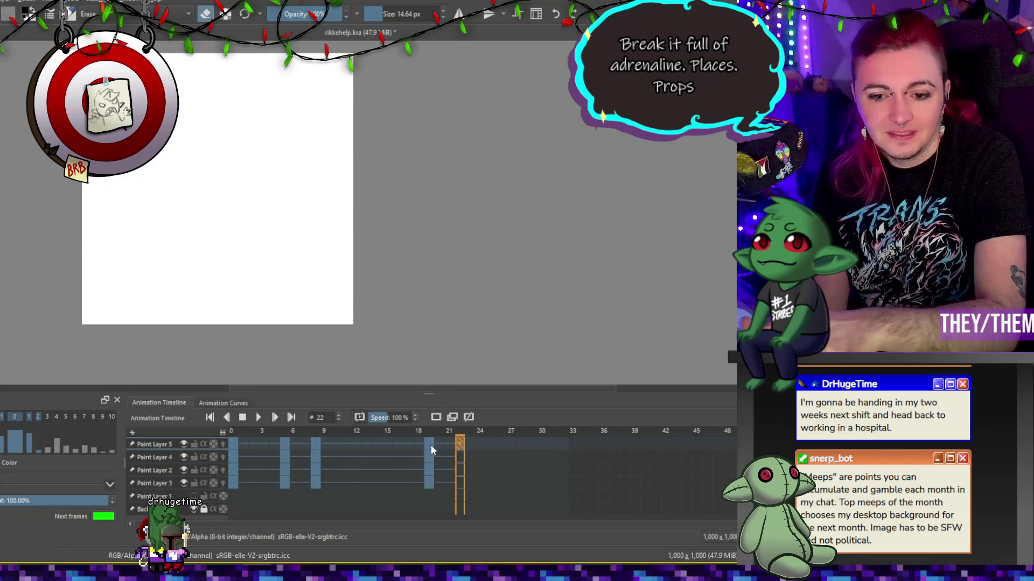
click(429, 443)
click(286, 444)
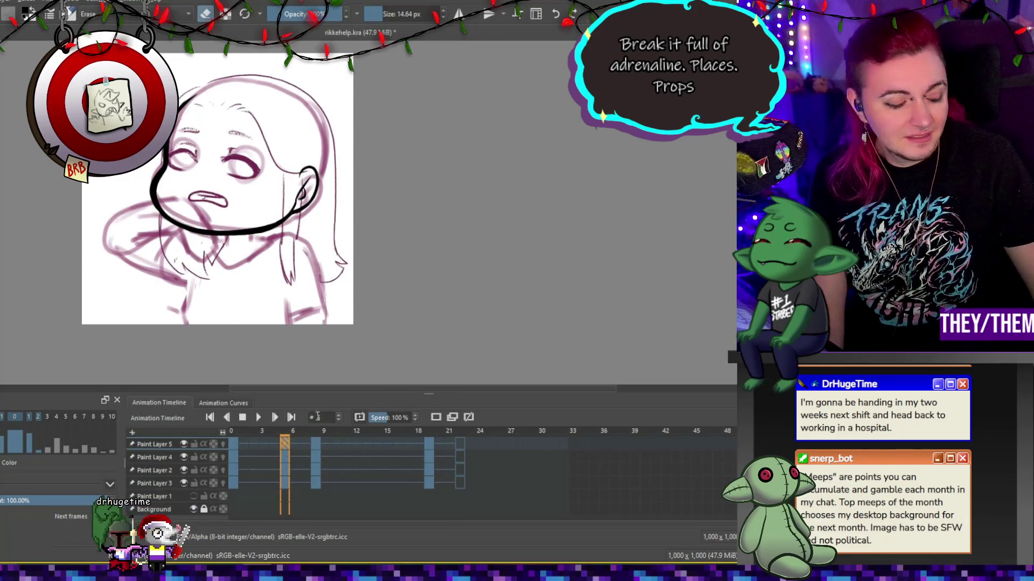
Rotate and shift the black face outline to fit the heads on frames 5 and 8.
key(ctrl+t)
drag(369, 260, 390, 248)
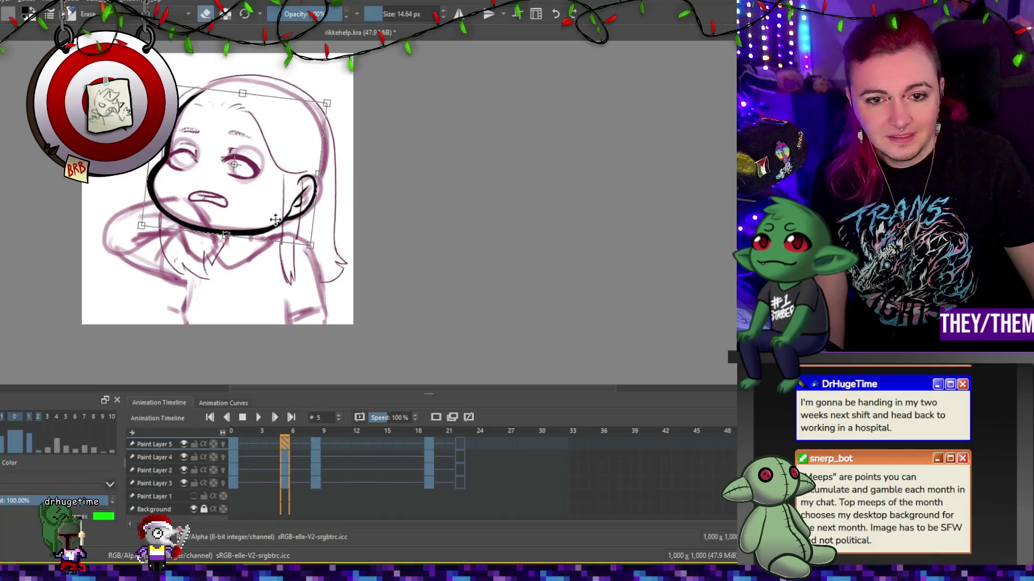
drag(275, 220, 282, 219)
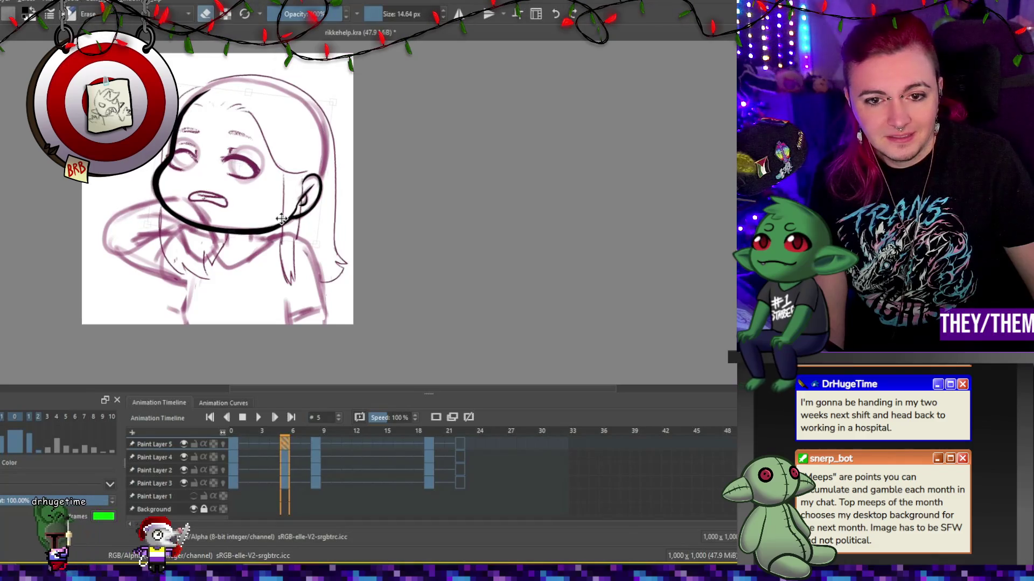
click(317, 443)
mouse_move(380, 273)
mouse_down()
mouse_move(277, 212)
mouse_move(288, 214)
mouse_up()
key(Return)
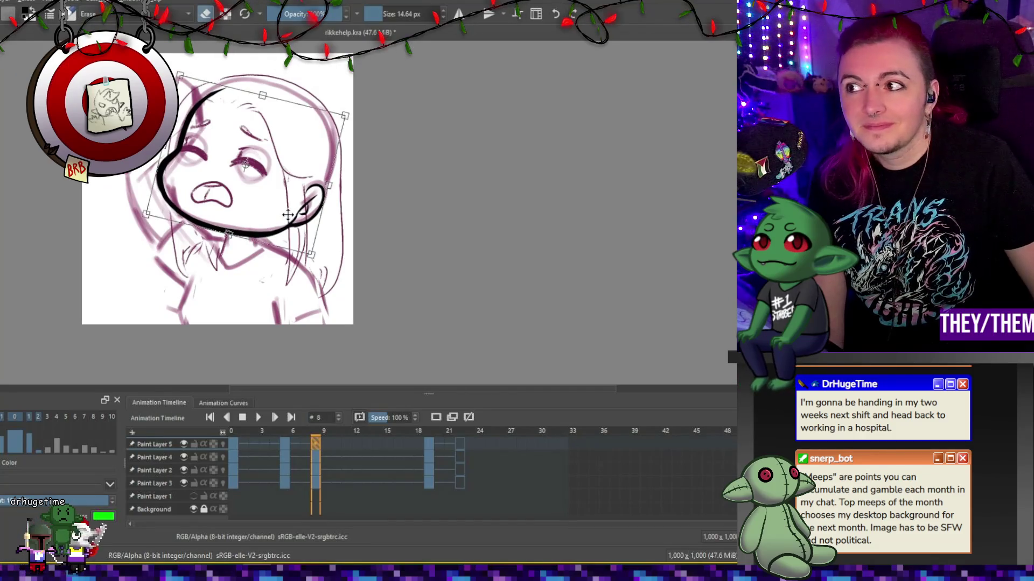
On frame 19, start rotating the black stroke to follow the sketch's right side.
click(301, 205)
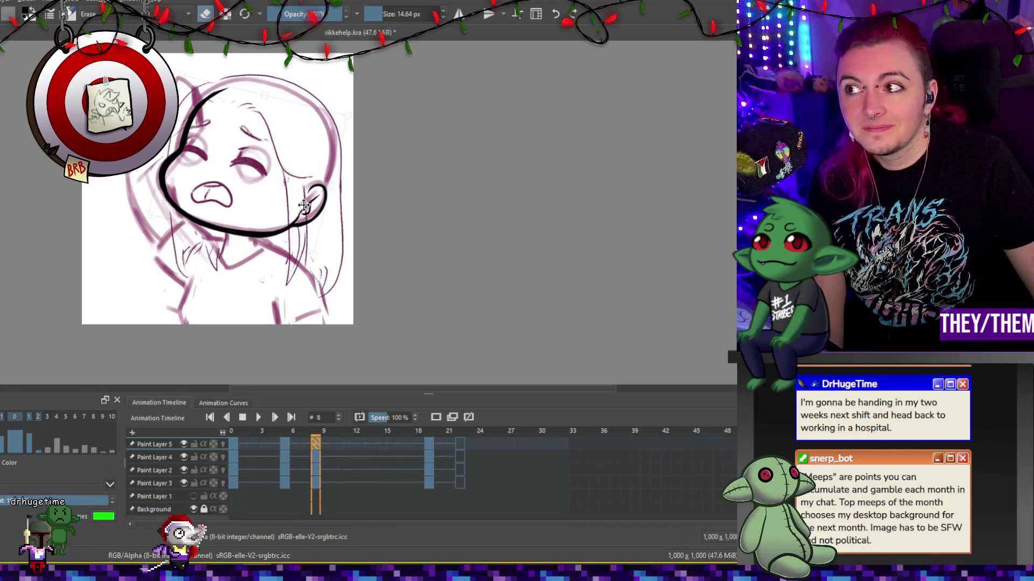
click(428, 443)
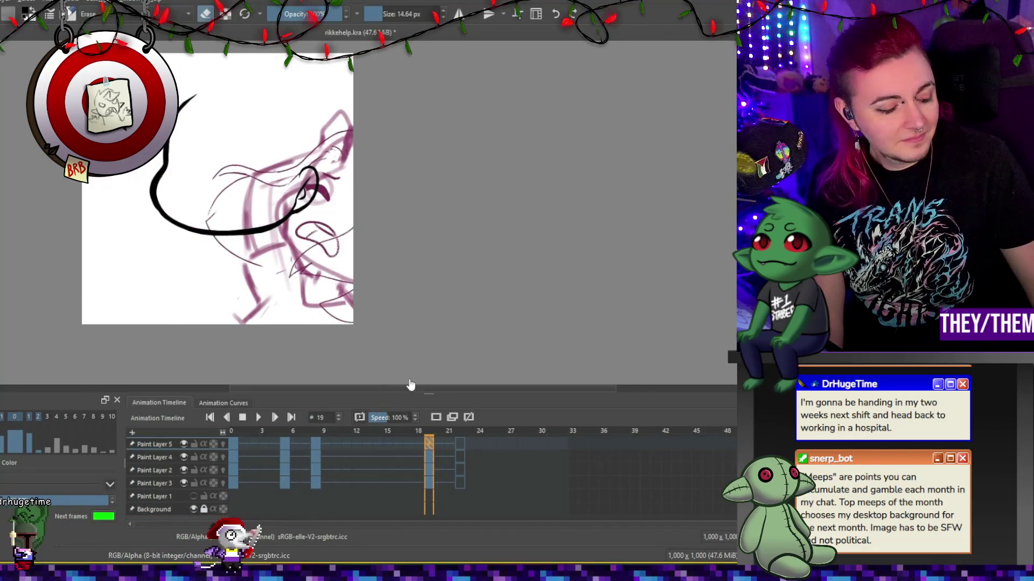
mouse_move(371, 225)
mouse_down()
mouse_move(355, 162)
mouse_move(365, 273)
mouse_move(516, 325)
mouse_move(366, 264)
mouse_up()
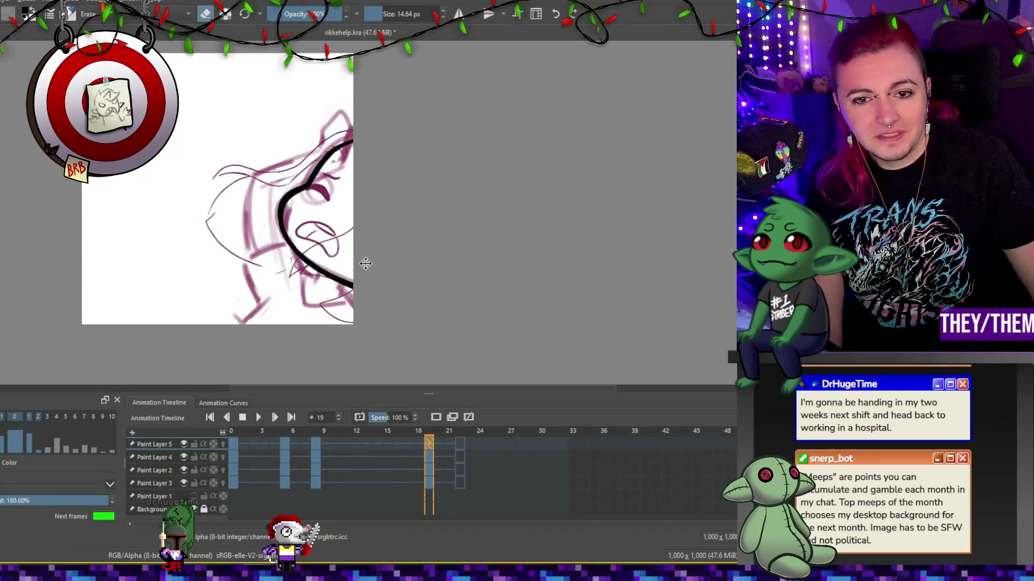
Apply the frame-19 stroke rotation, return to frame 0 and add a new paint layer.
key(Return)
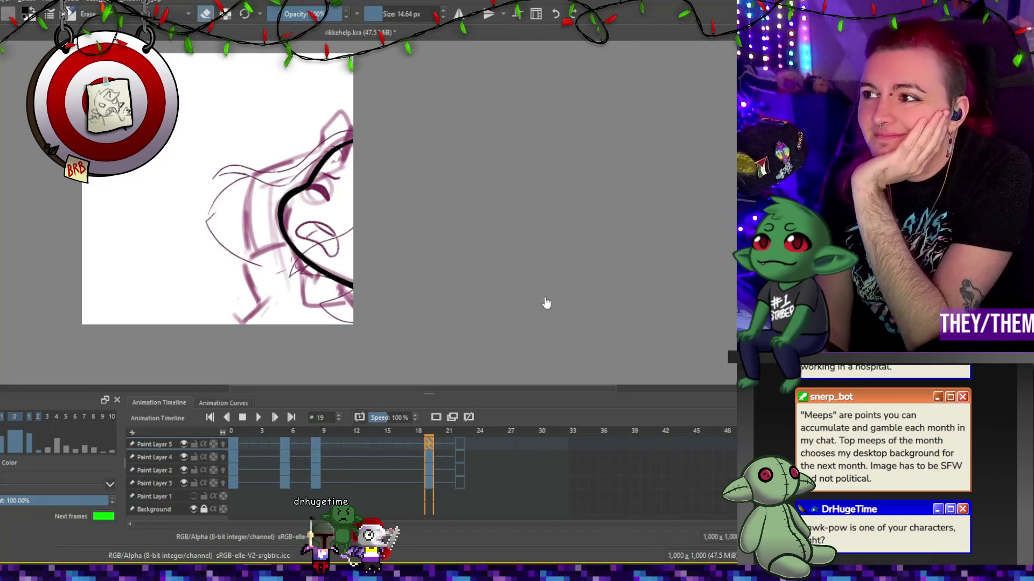
scroll(356, 226, down, 2)
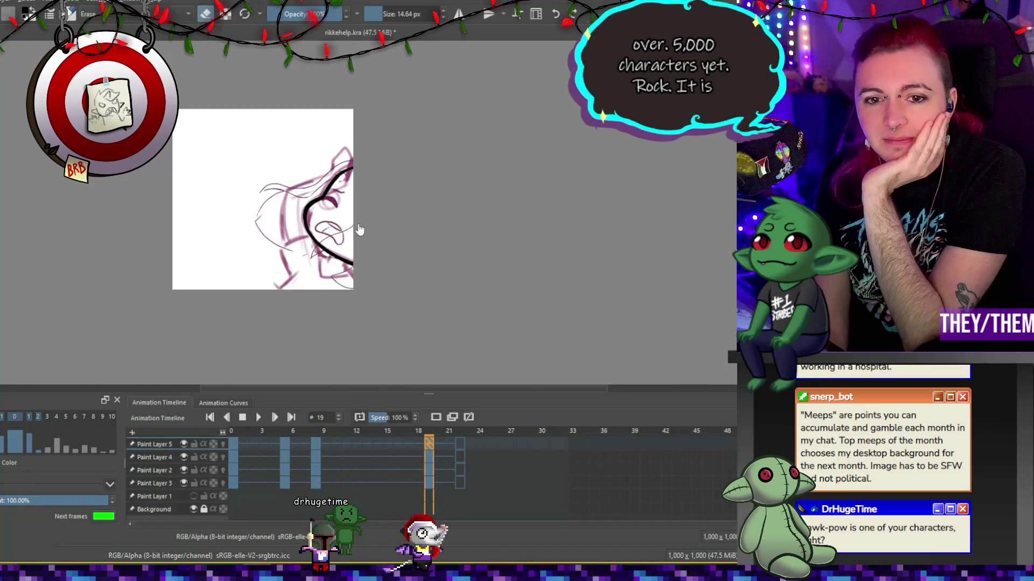
scroll(374, 239, up, 3)
click(234, 444)
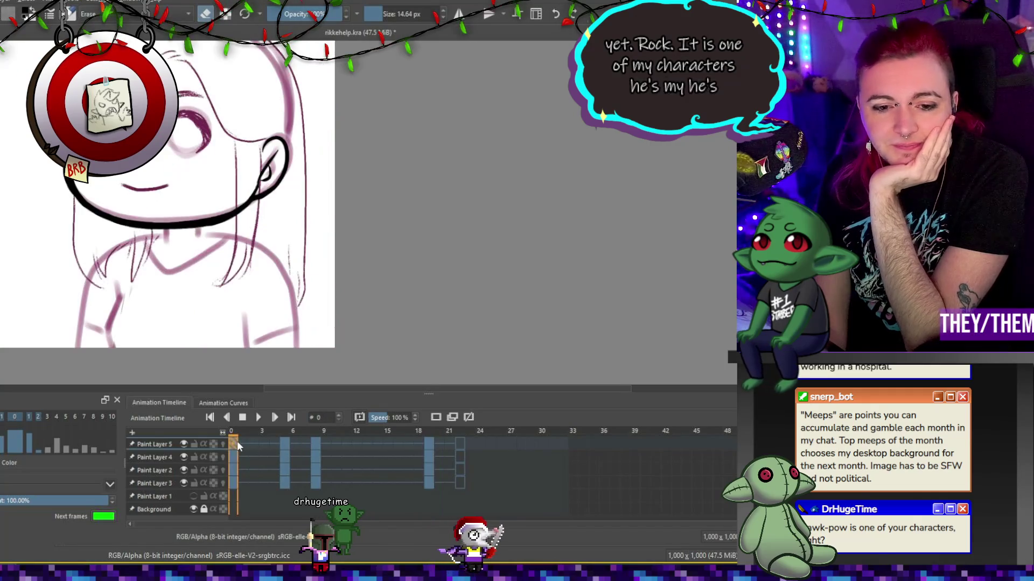
key(Insert)
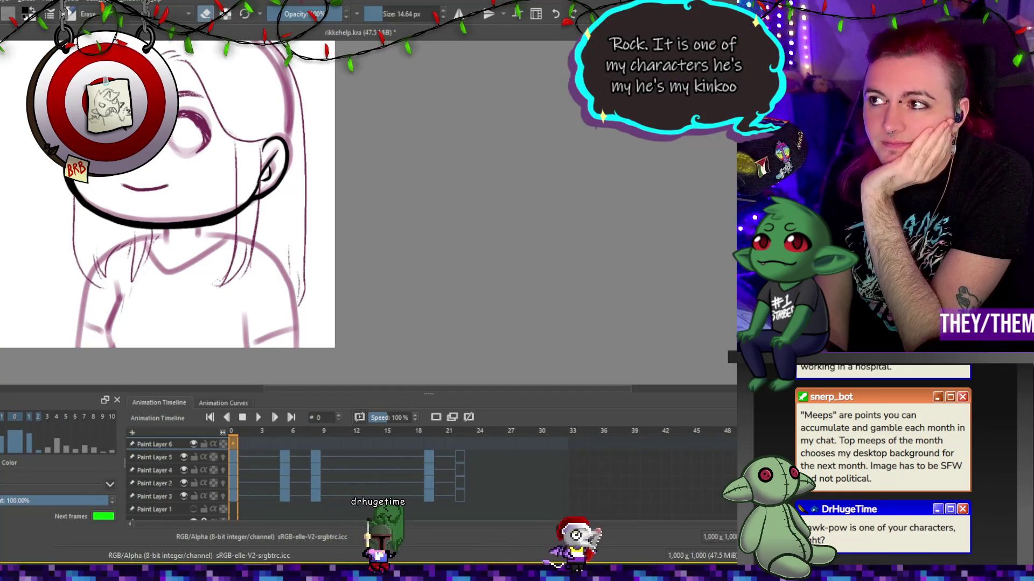
On frame 0, switch the brush from erasing back to normal painting.
scroll(144, 181, up, 1)
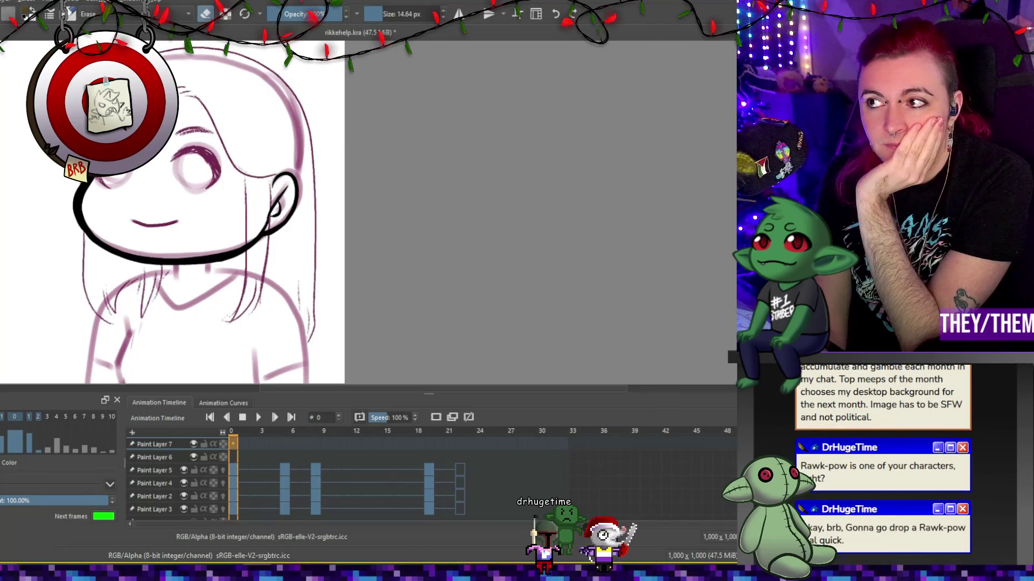
scroll(157, 166, down, 4)
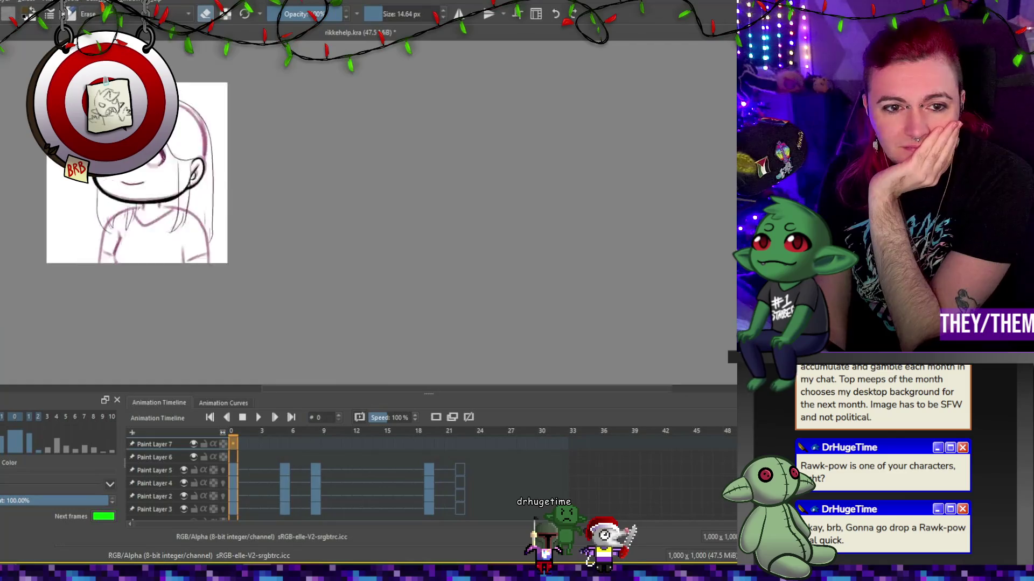
scroll(157, 166, up, 2)
scroll(159, 167, up, 1)
key(e)
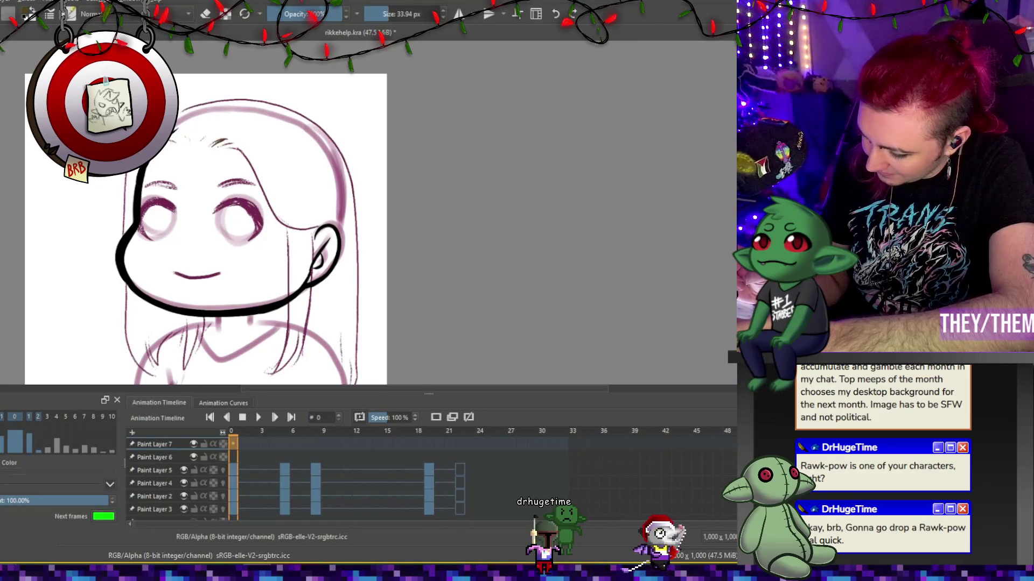
Ink the hair edge from the head top down the right side, plus a long right strand.
mouse_move(214, 143)
mouse_down()
mouse_move(248, 162)
mouse_move(276, 215)
mouse_move(311, 231)
mouse_up()
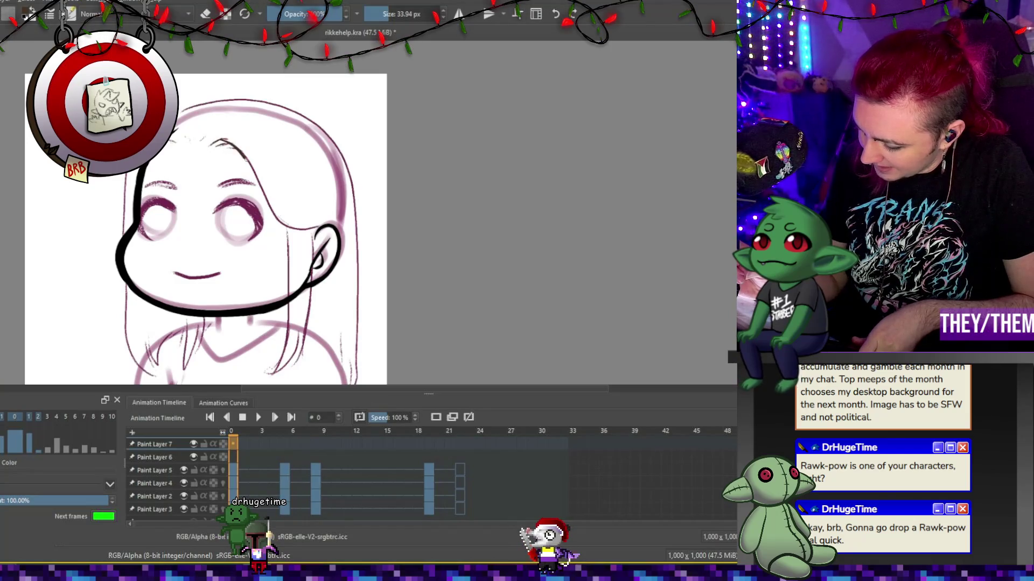
drag(245, 153, 322, 228)
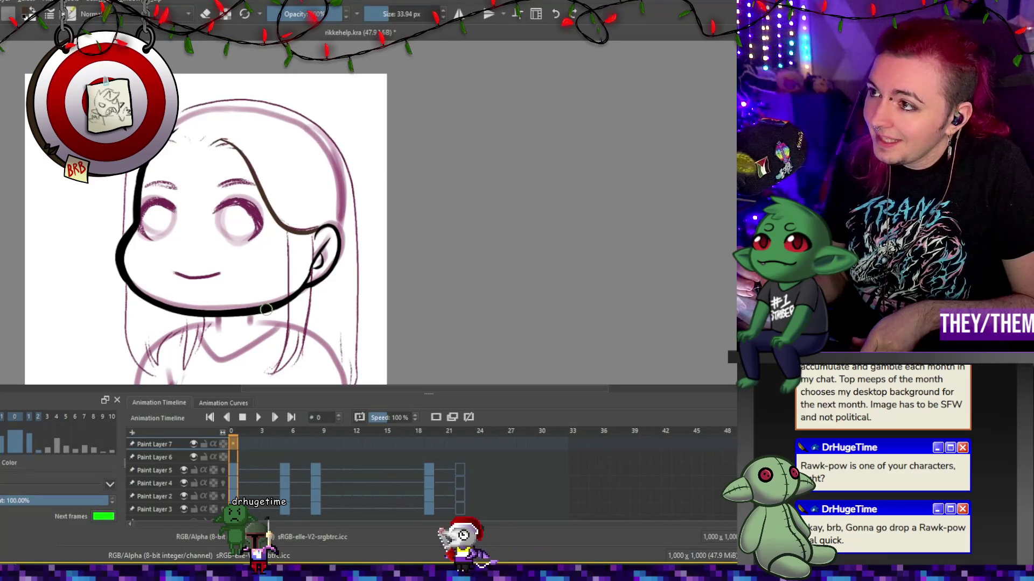
mouse_move(291, 267)
mouse_down()
mouse_move(287, 336)
mouse_move(270, 374)
mouse_move(306, 318)
mouse_move(311, 236)
mouse_up()
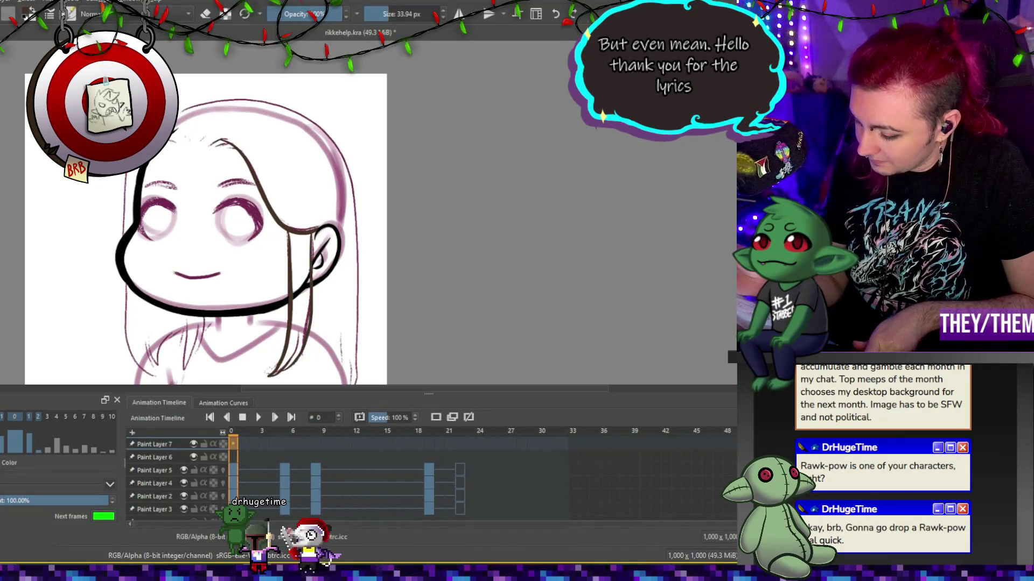
mouse_move(177, 110)
mouse_down()
mouse_move(215, 99)
mouse_move(302, 108)
mouse_move(345, 161)
mouse_move(359, 383)
mouse_up()
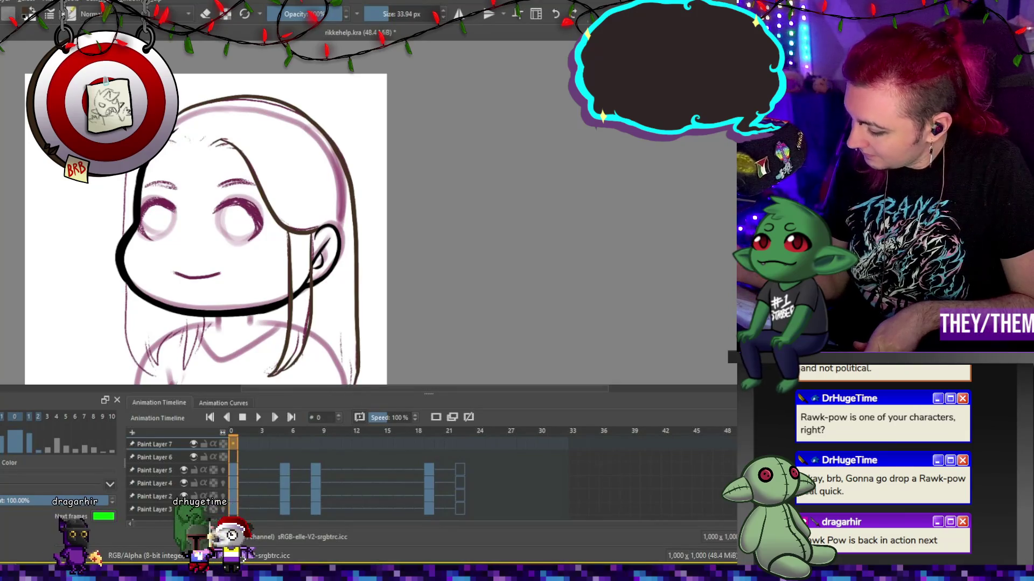
scroll(204, 215, down, 3)
drag(344, 286, 343, 253)
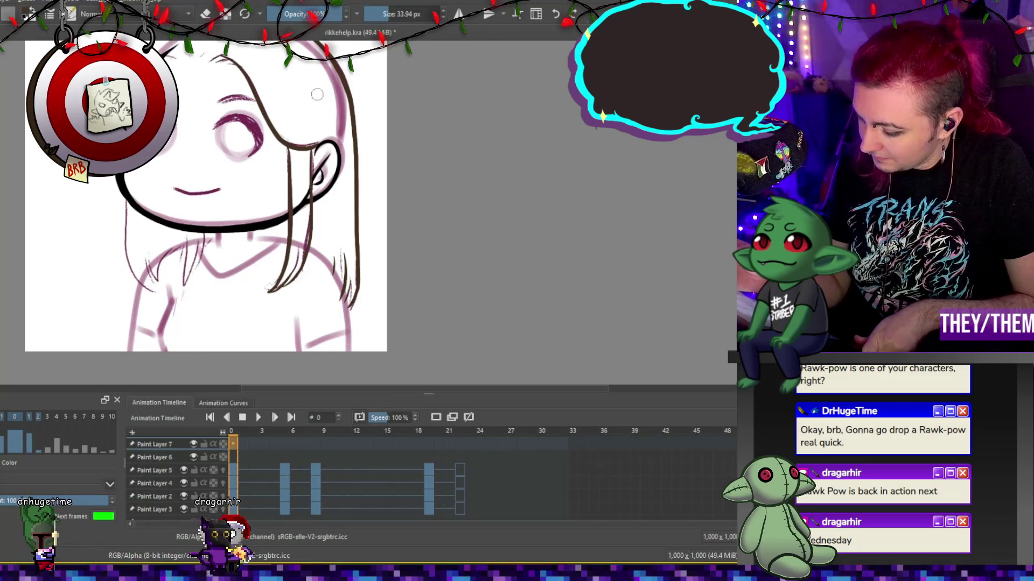
key(space)
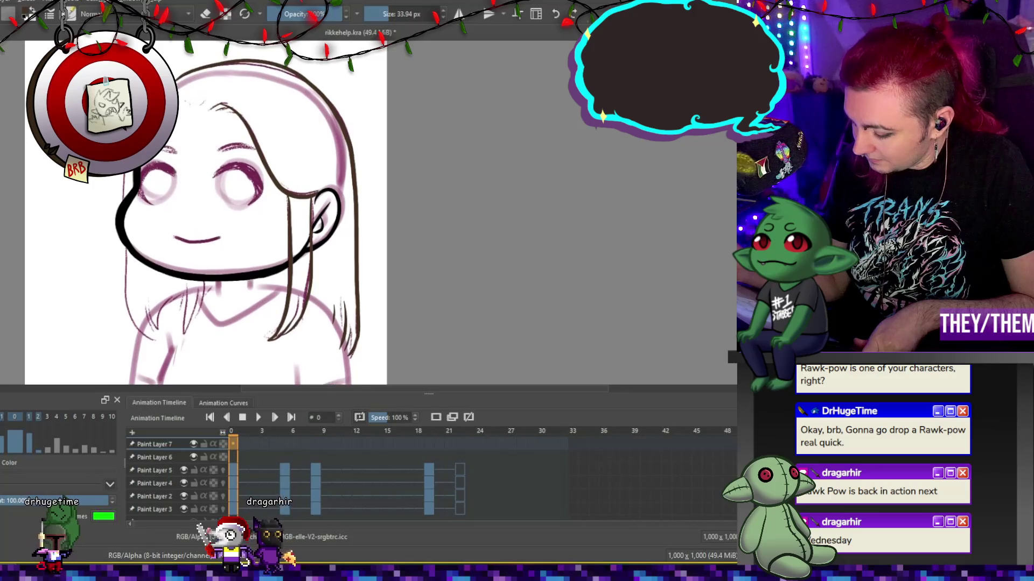
Ink a hair strand on the left side on a lower paint layer.
click(233, 483)
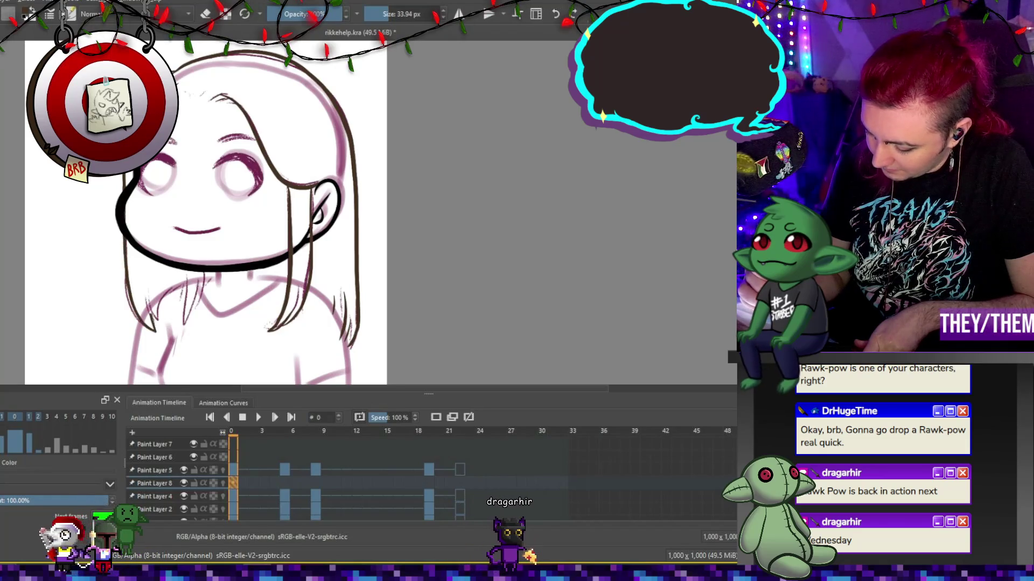
drag(155, 328, 176, 287)
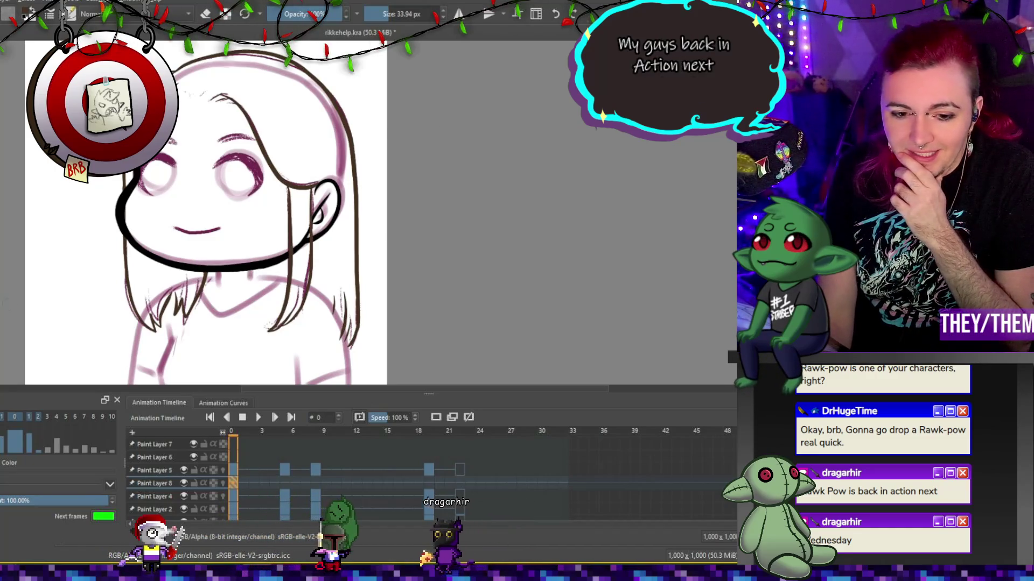
key(ctrl+z)
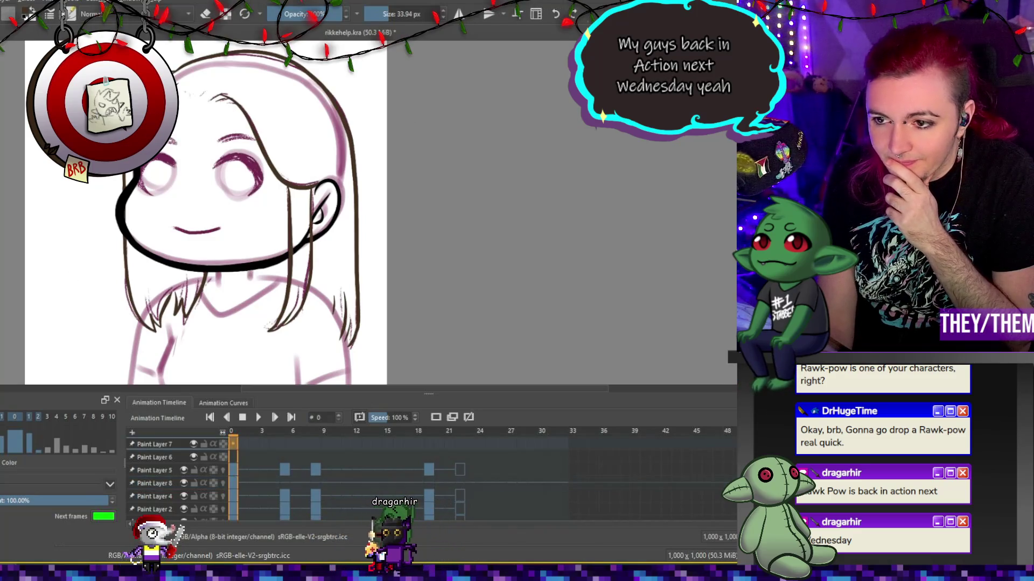
key(ctrl+shift+z)
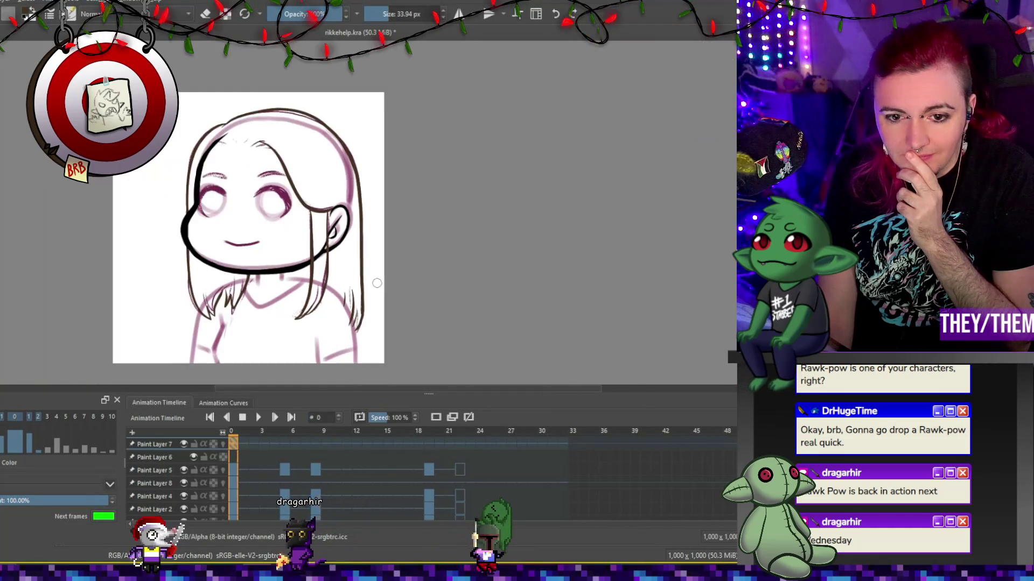
Zoom in on the top of the head and ink short strands at the frame-0 parting.
scroll(377, 283, up, 5)
scroll(323, 242, down, 8)
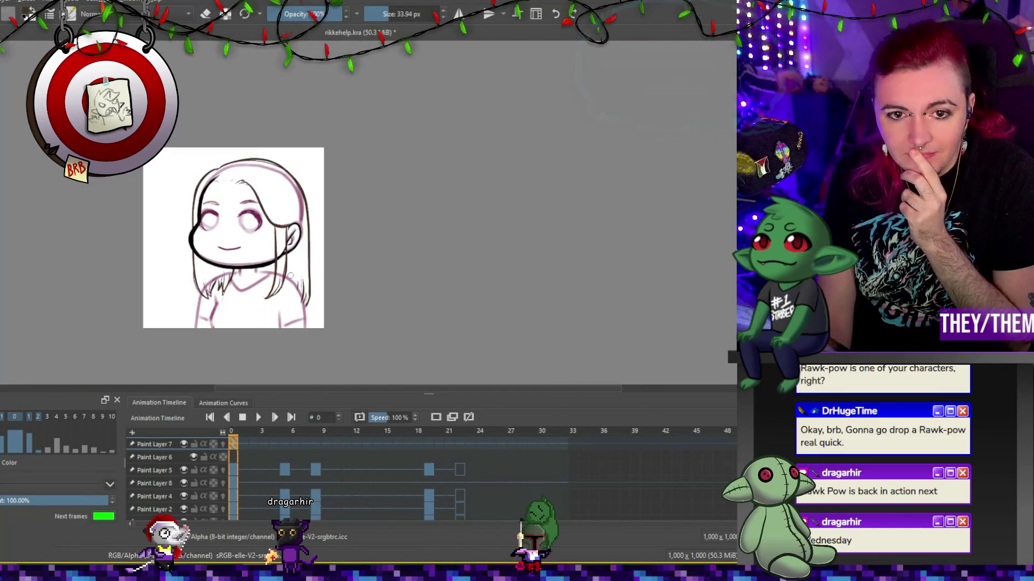
scroll(235, 219, up, 4)
scroll(374, 160, down, 2)
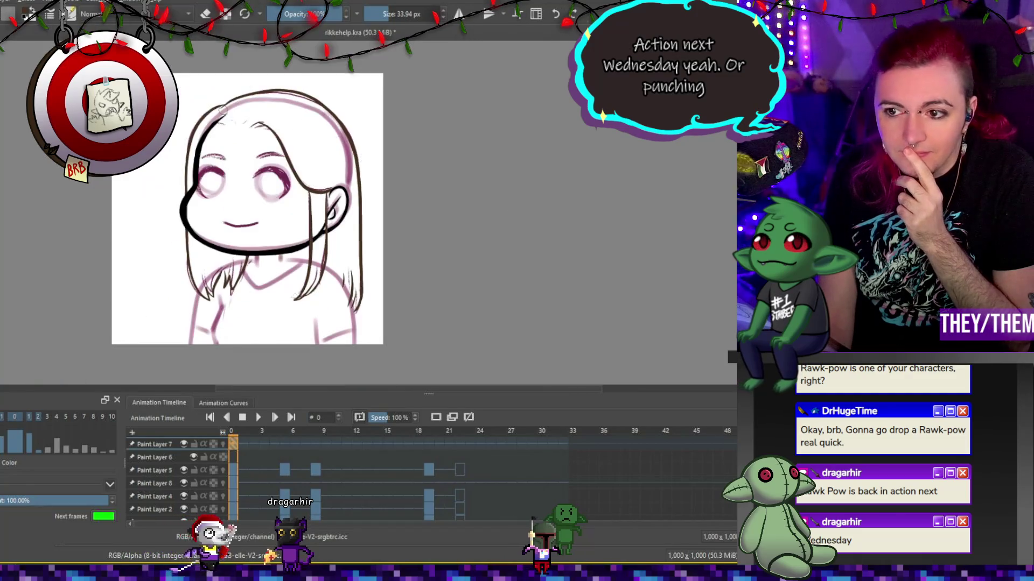
scroll(373, 159, up, 4)
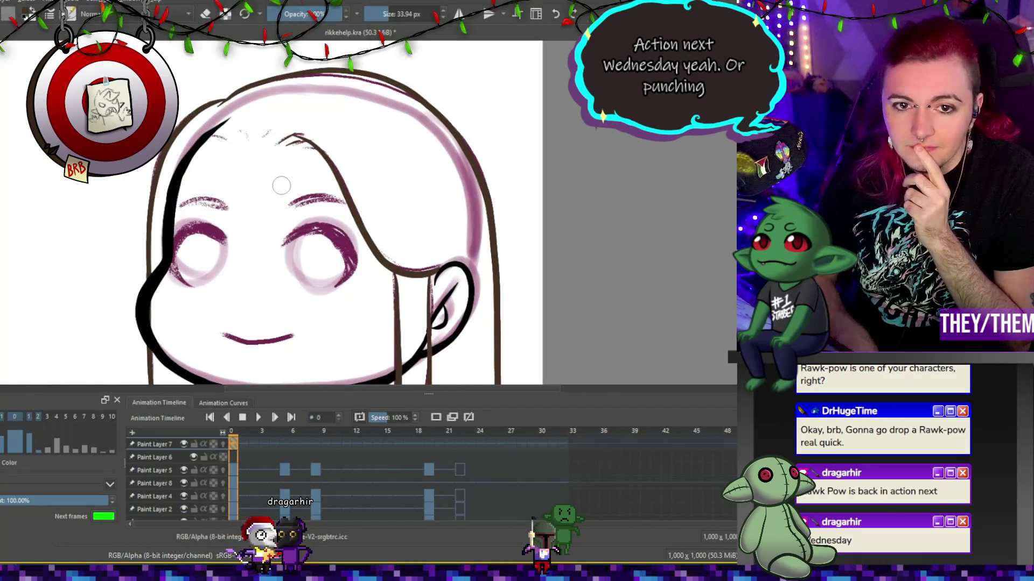
drag(256, 133, 263, 143)
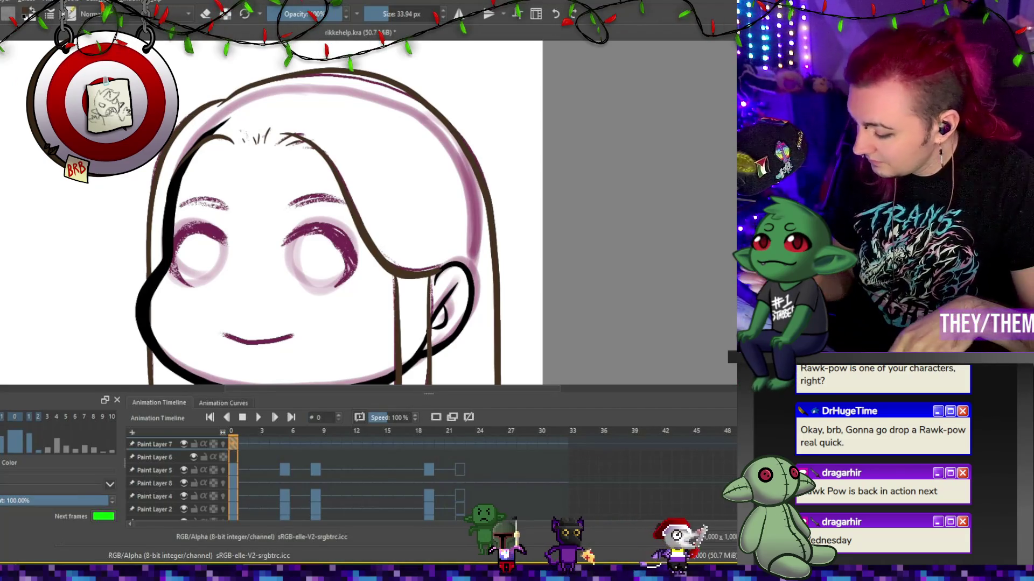
Switch to erasing, cancel a transform, and compare the drawings on frames 5 and 8.
key(e)
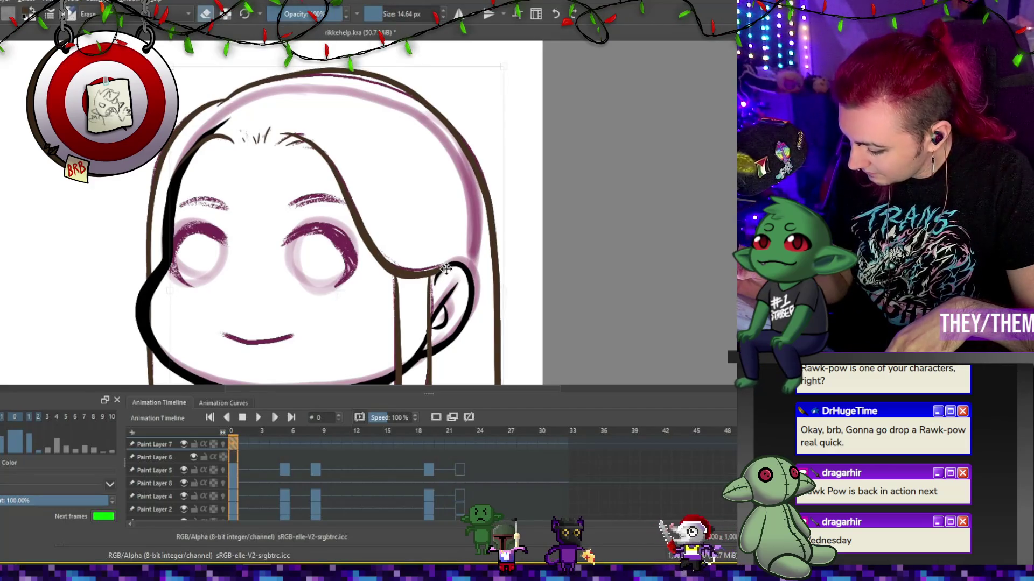
key(ctrl+t)
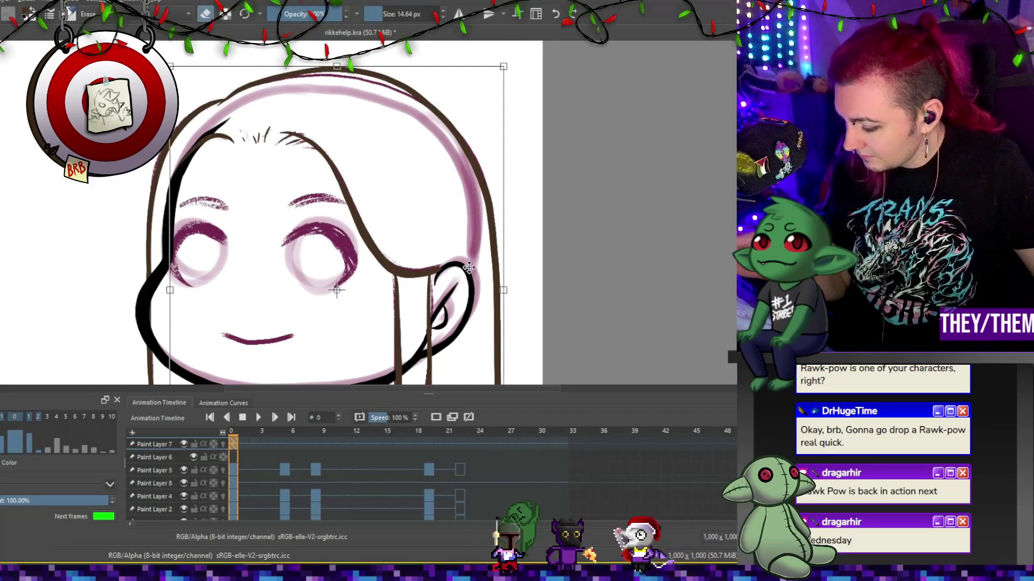
key(Escape)
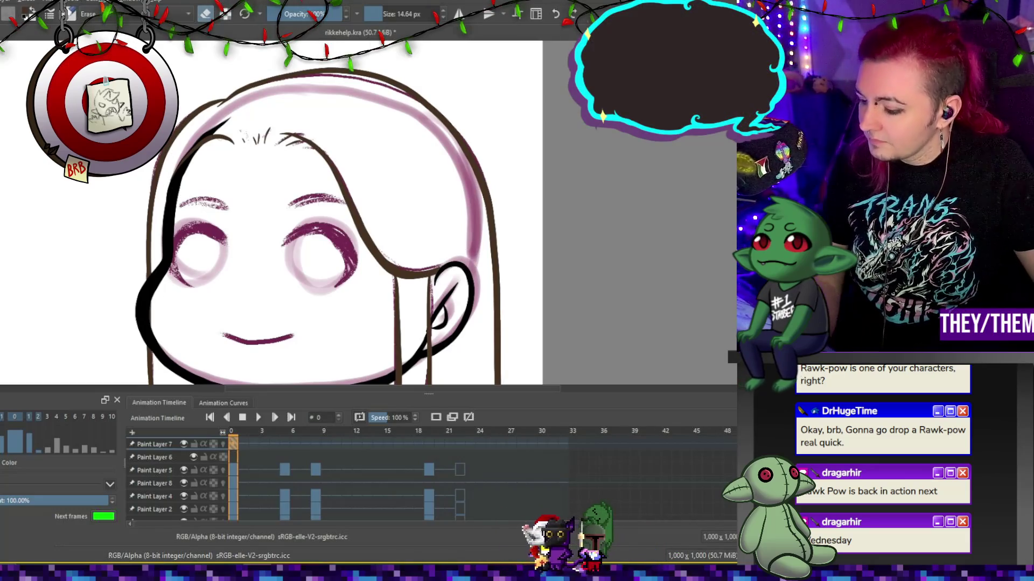
scroll(394, 308, down, 8)
scroll(394, 308, up, 6)
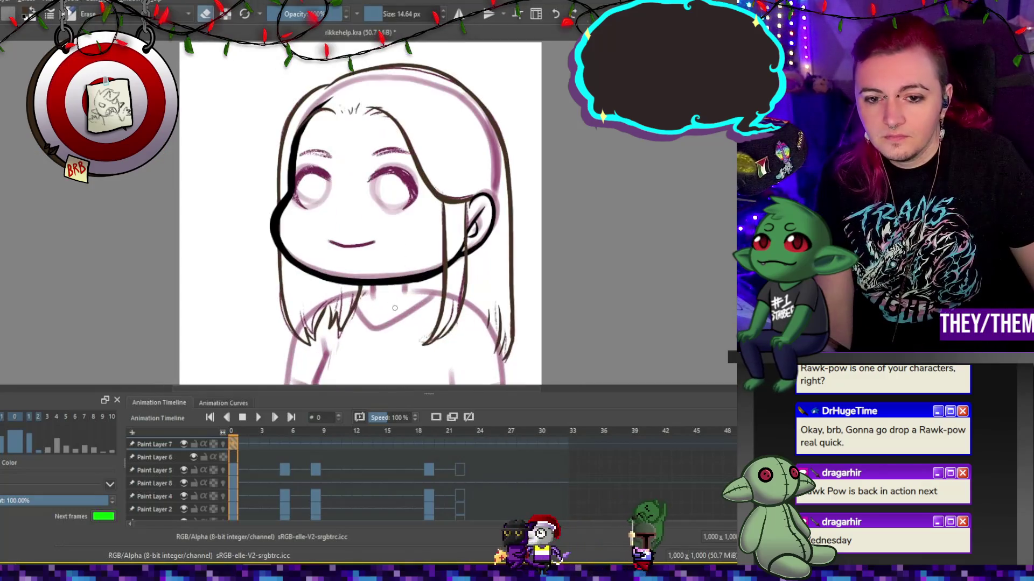
click(285, 442)
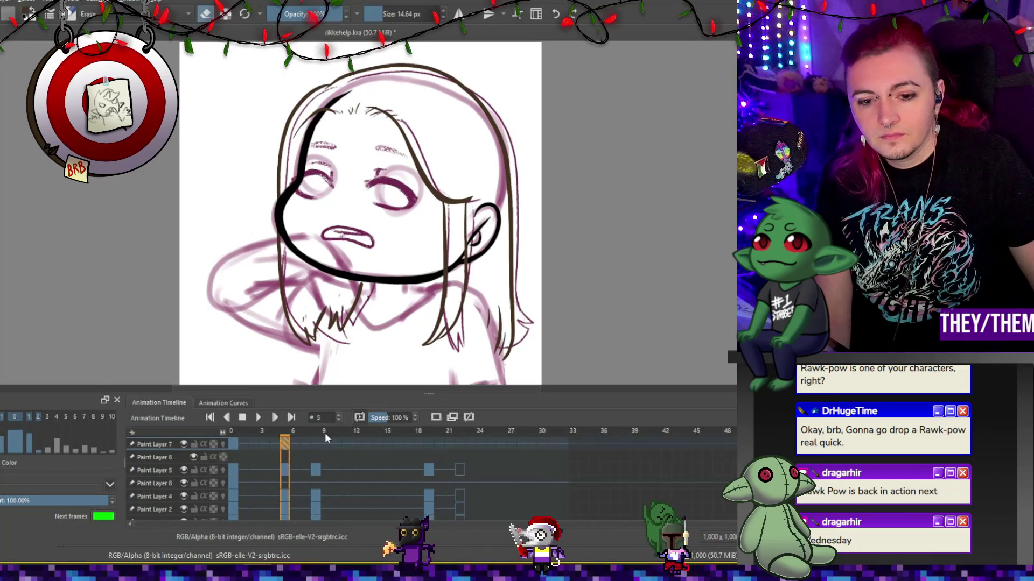
click(315, 445)
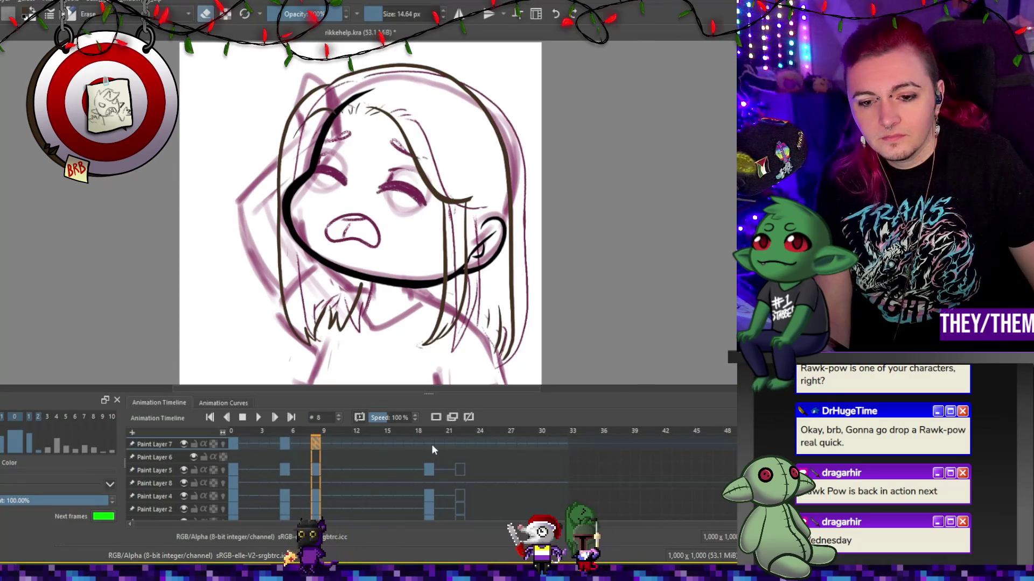
click(288, 445)
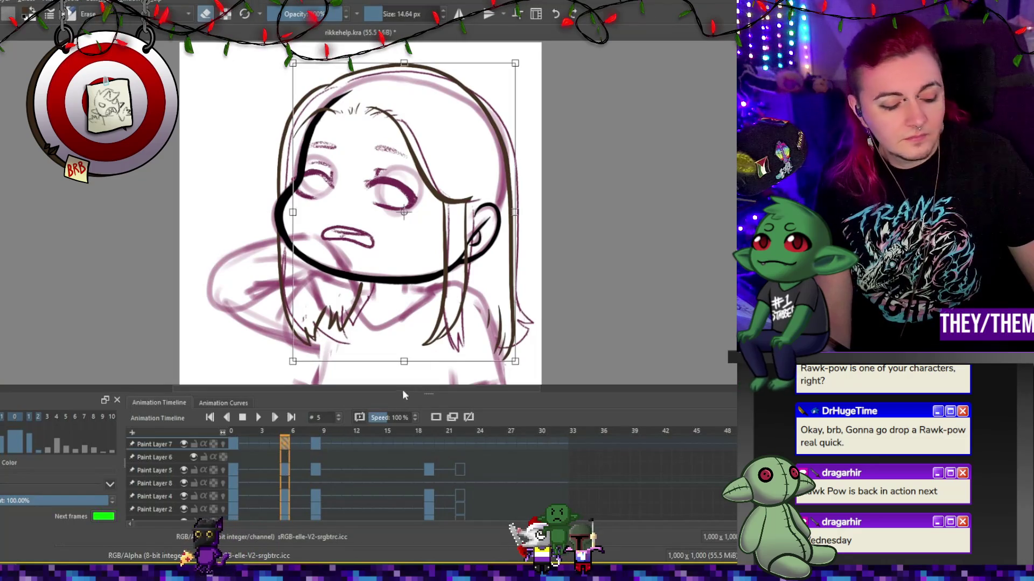
Rotate the frame-5 head drawing slightly clockwise and apply it.
mouse_move(635, 224)
mouse_down()
mouse_move(637, 240)
mouse_move(514, 237)
mouse_up()
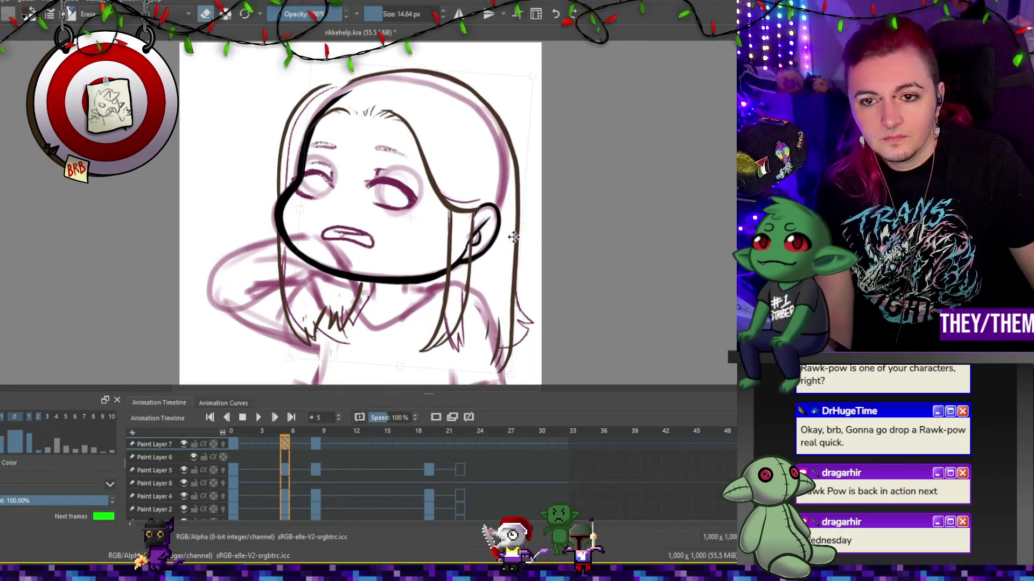
key(Return)
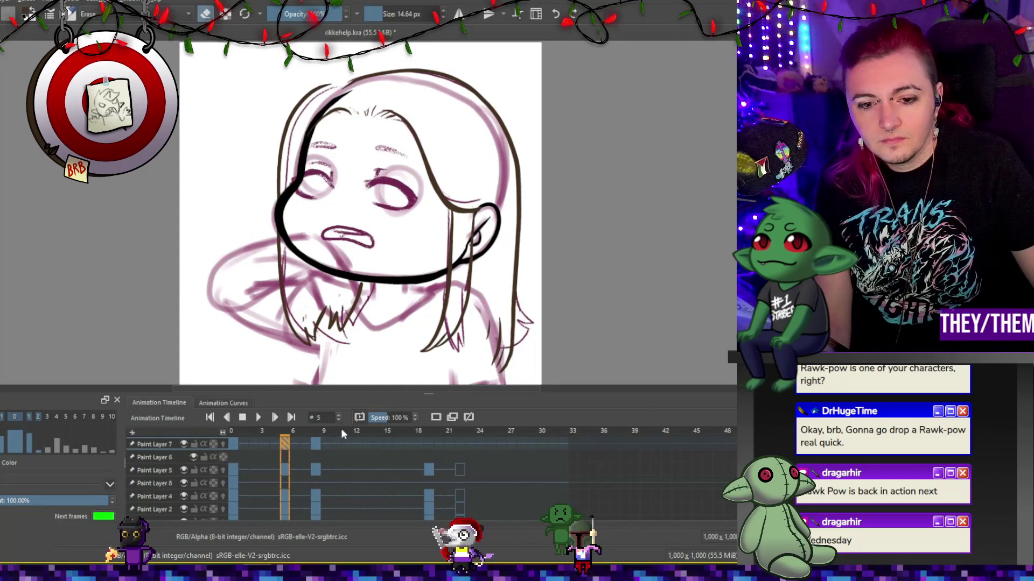
click(317, 442)
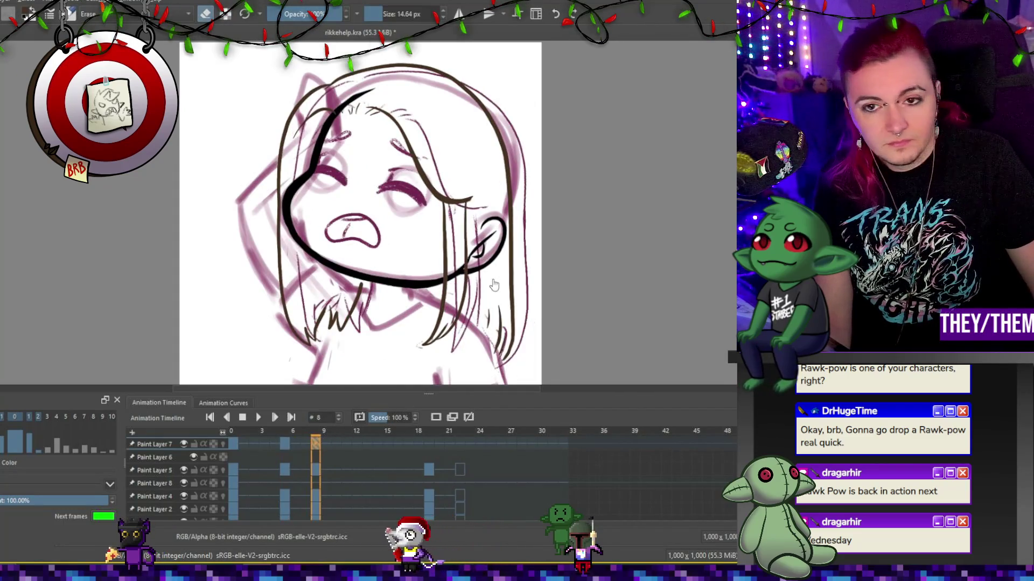
Rotate the frame-8 head clockwise and erase a faint stroke at the right hair edge.
key(ctrl+t)
mouse_move(544, 253)
mouse_down()
mouse_move(596, 269)
mouse_move(616, 290)
mouse_move(496, 266)
mouse_up()
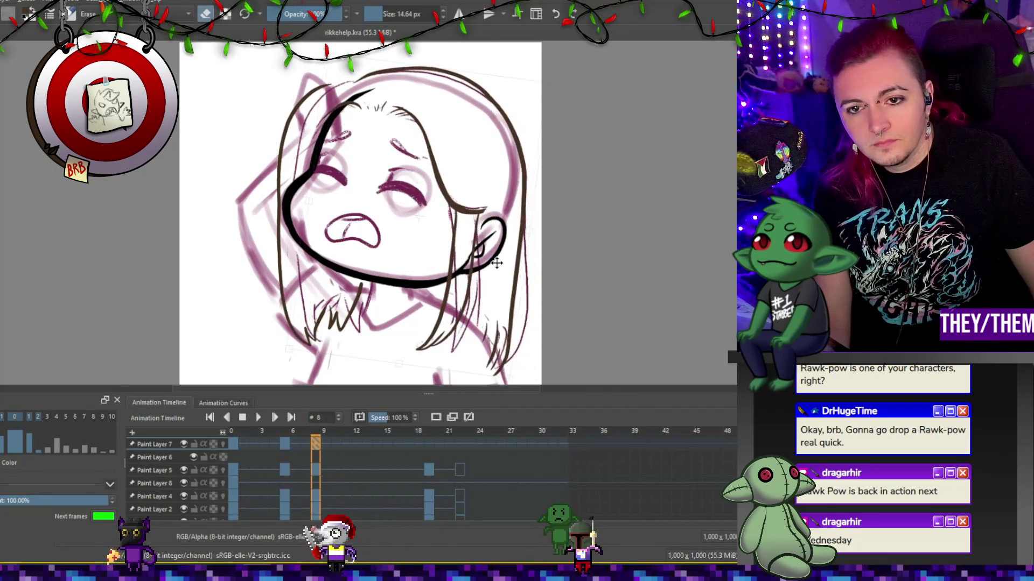
key(Return)
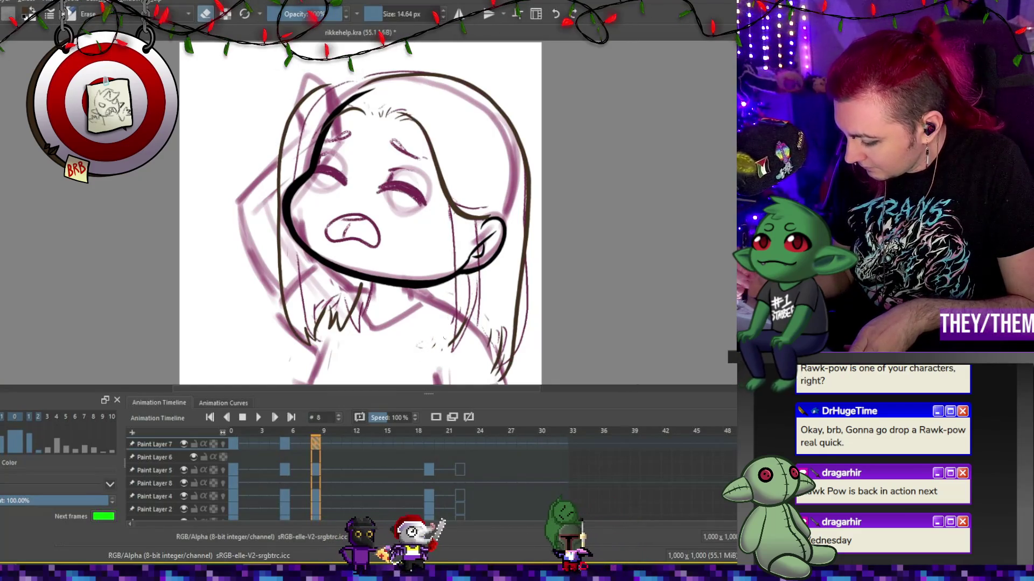
drag(519, 287, 512, 353)
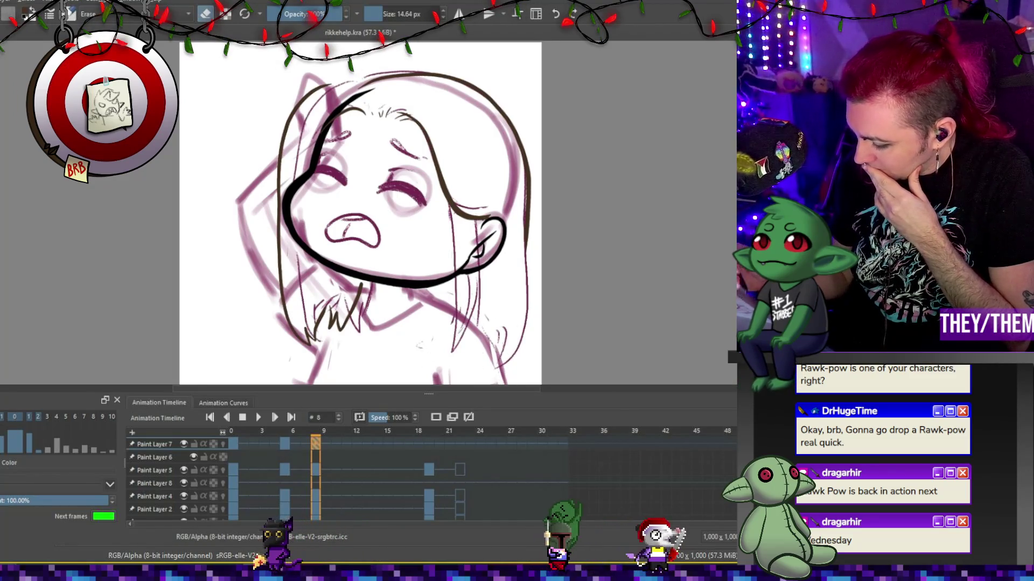
Re-ink the outer and inner right hair edges and short strands by the ear on frame 8.
key(e)
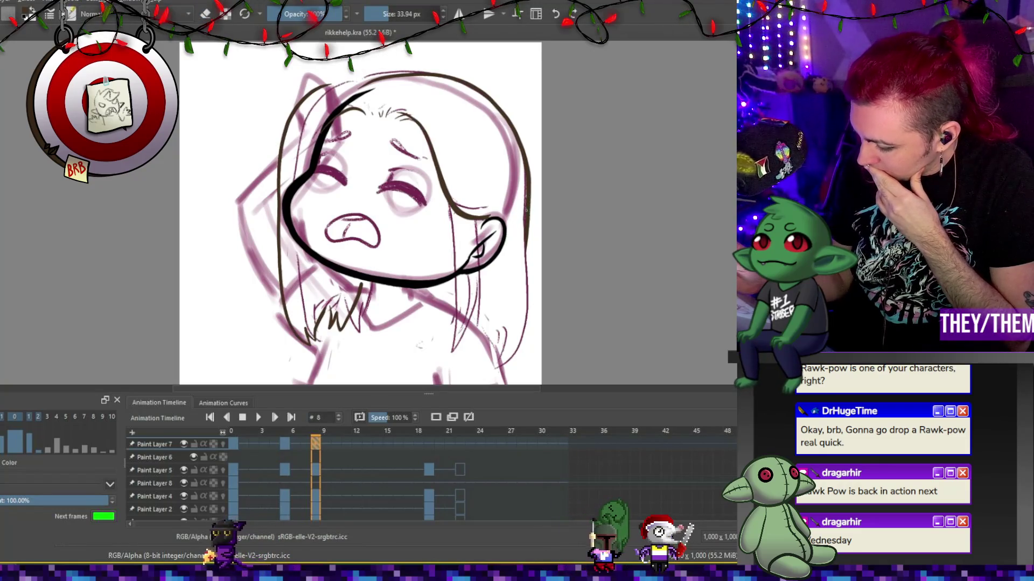
mouse_move(526, 253)
mouse_down()
mouse_move(528, 323)
mouse_move(499, 372)
mouse_up()
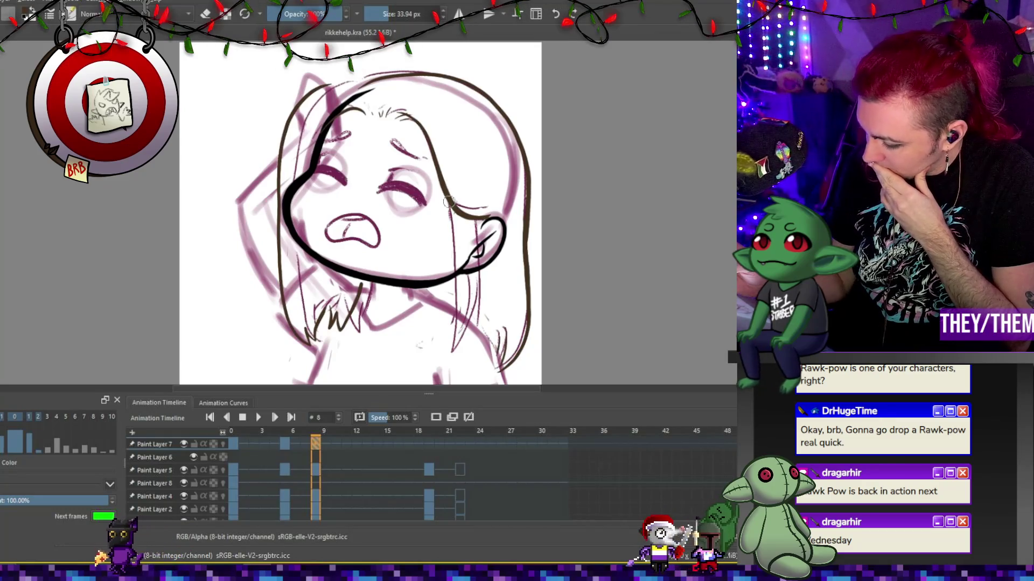
drag(454, 240, 473, 362)
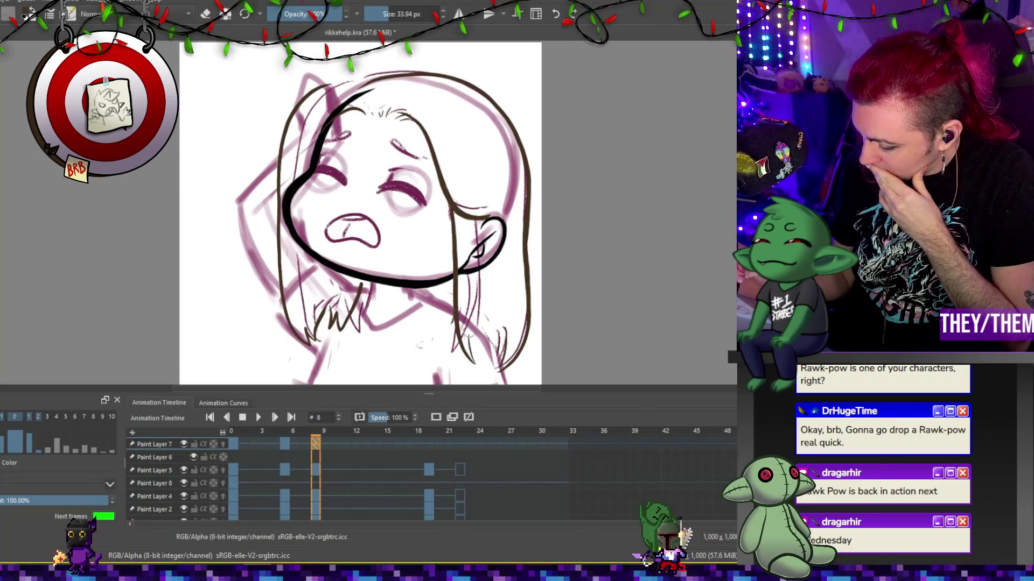
drag(475, 307, 479, 334)
drag(474, 258, 478, 285)
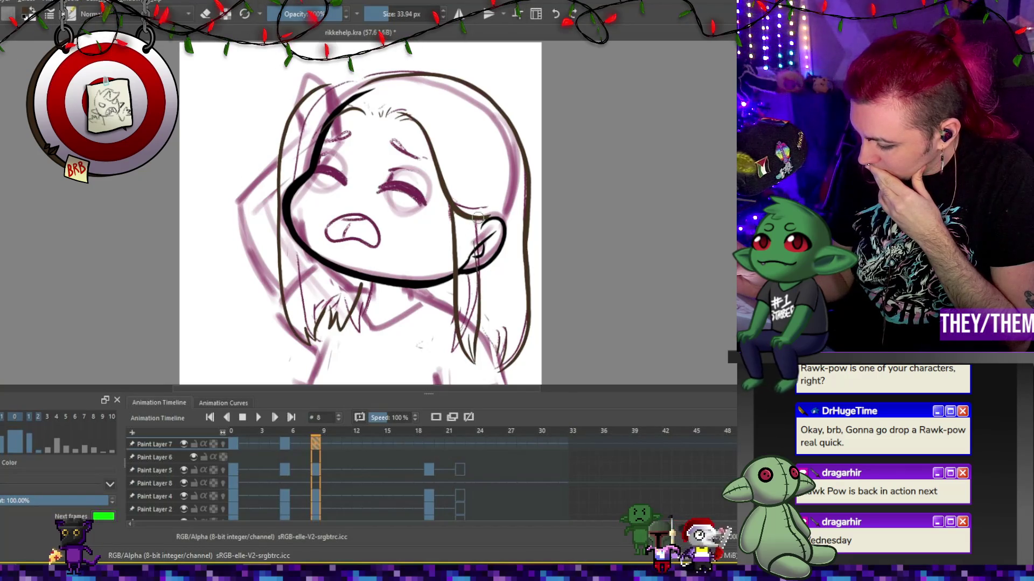
drag(476, 242, 479, 270)
drag(476, 312, 477, 325)
drag(475, 222, 477, 244)
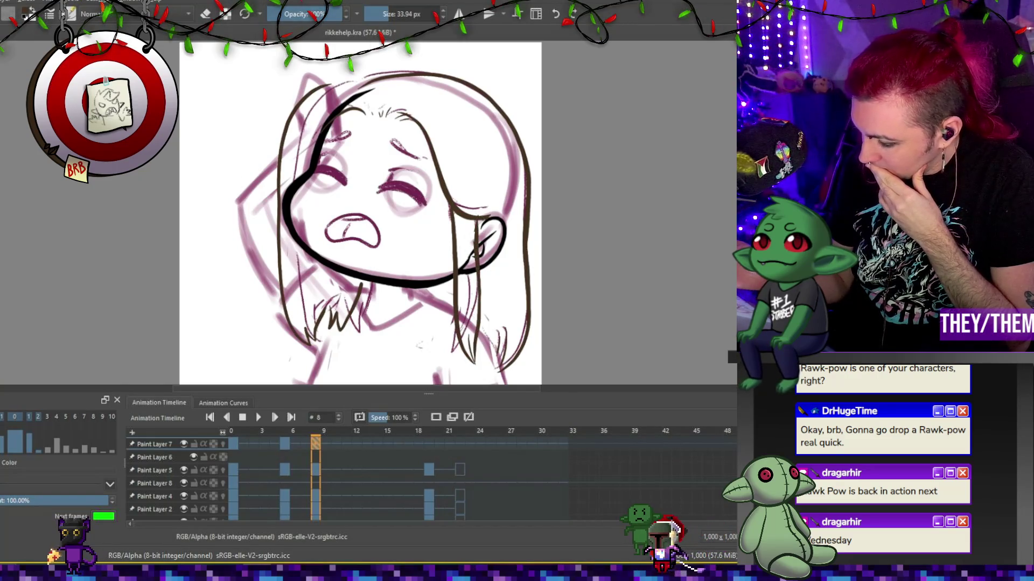
key(e)
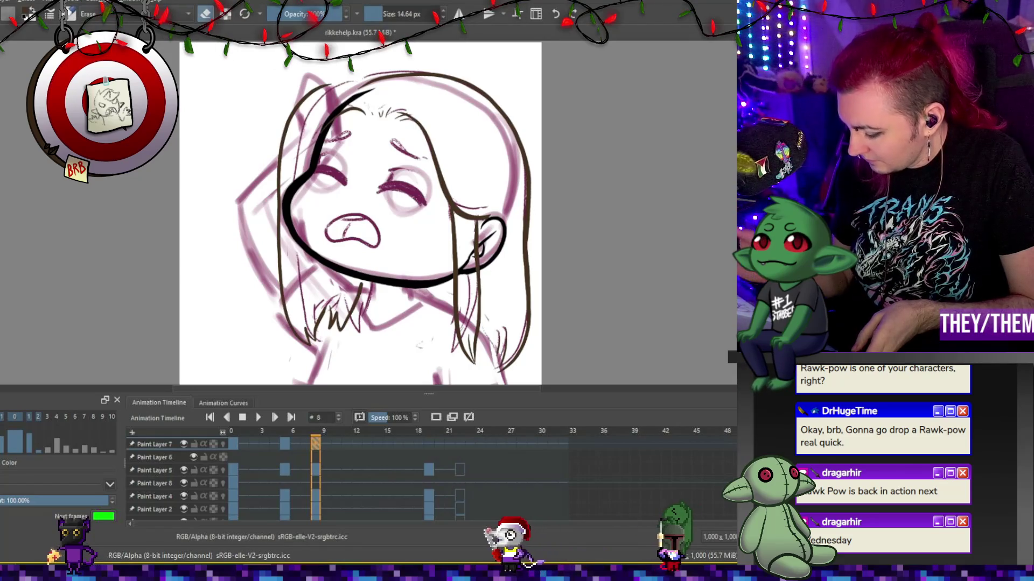
click(287, 444)
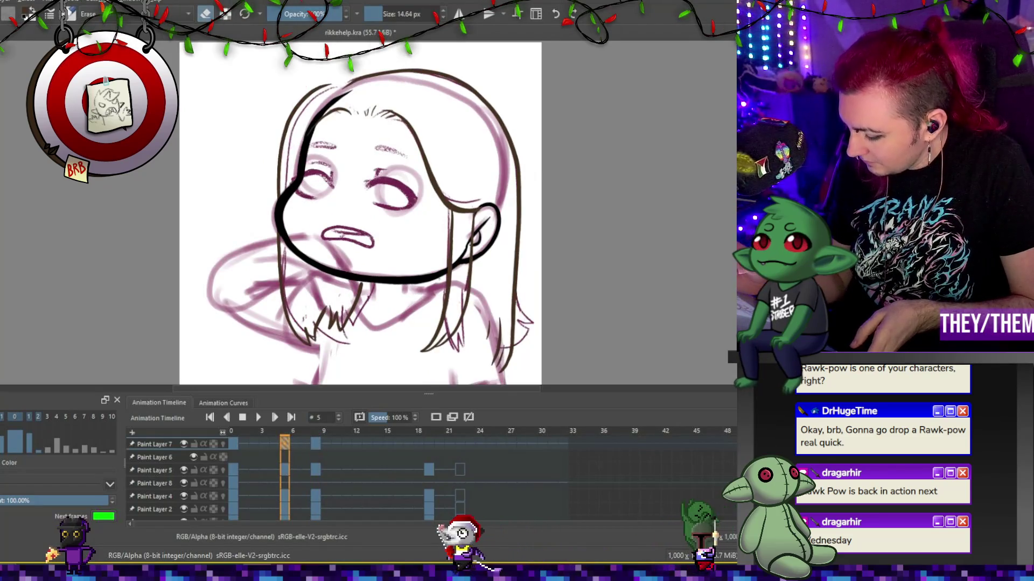
Erase thin stray hair strokes below the chin and draw a new hair strand.
drag(470, 353, 421, 350)
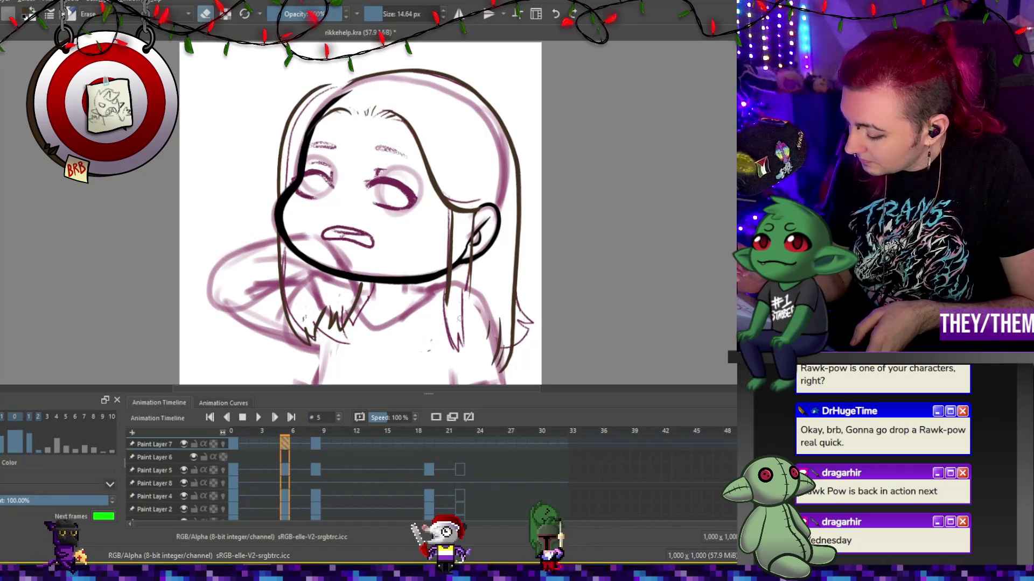
key(e)
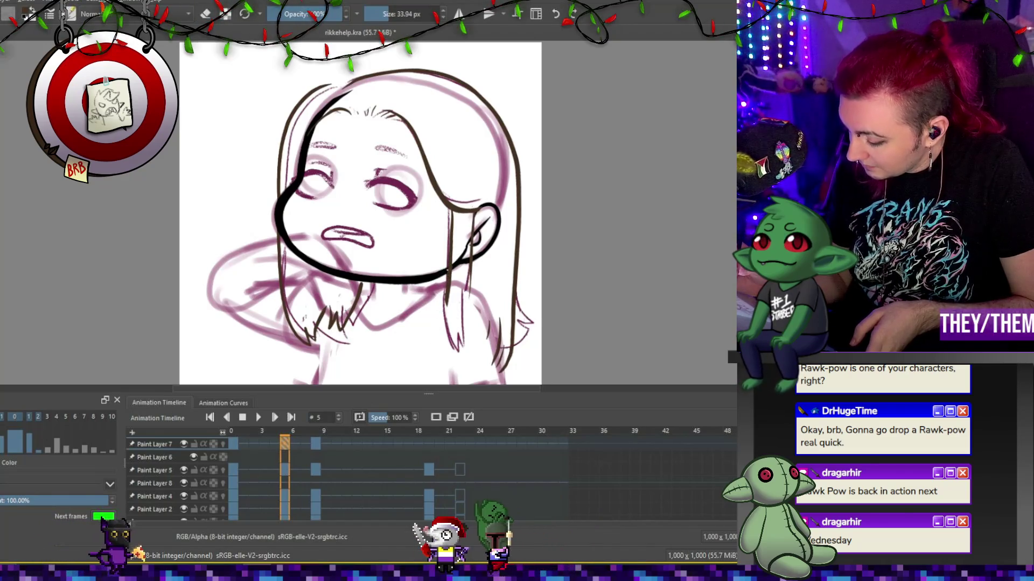
drag(445, 312, 470, 347)
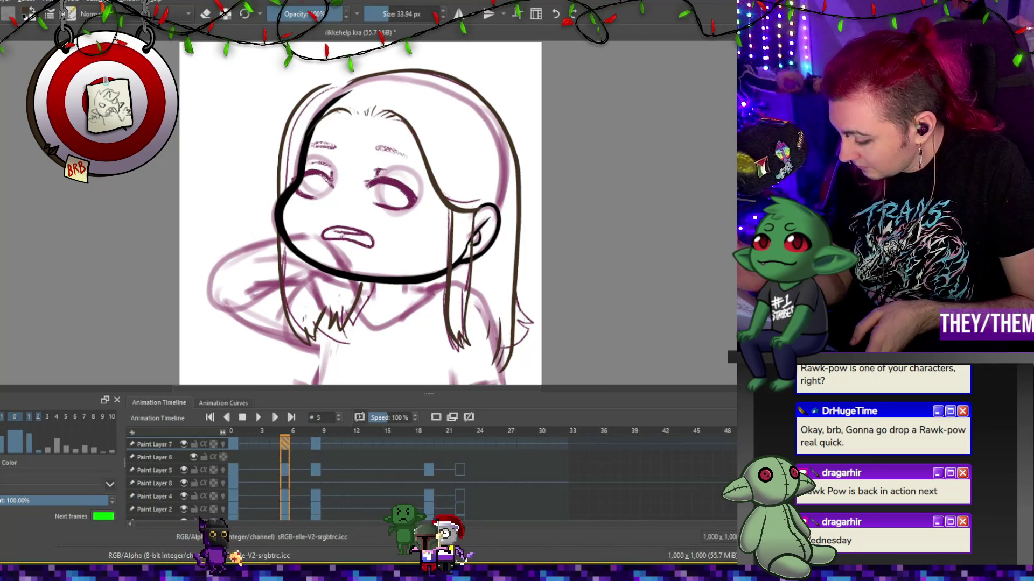
Erase a piece of the right hair line and redraw the right hair tip.
key(e)
drag(514, 297, 506, 367)
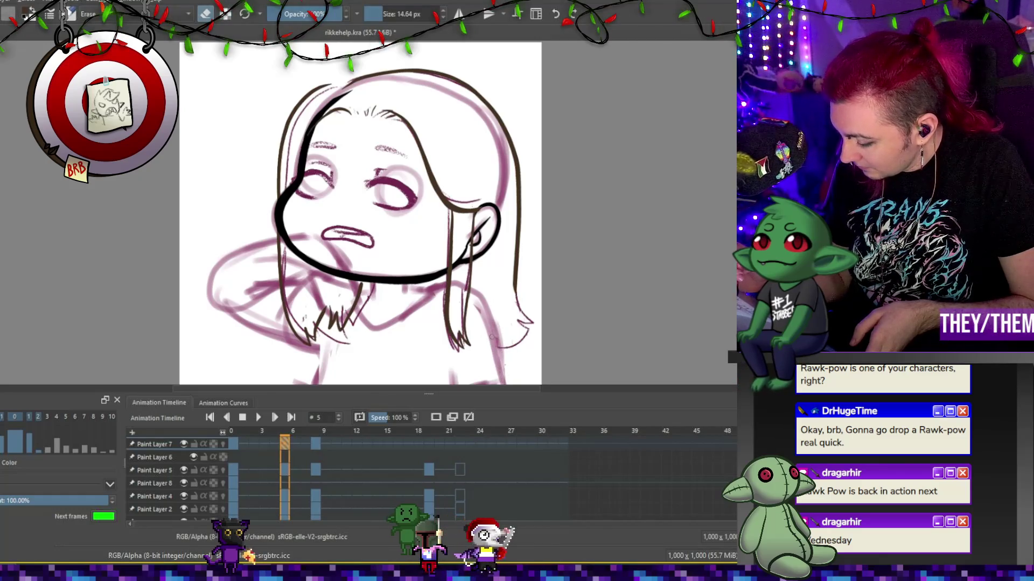
key(e)
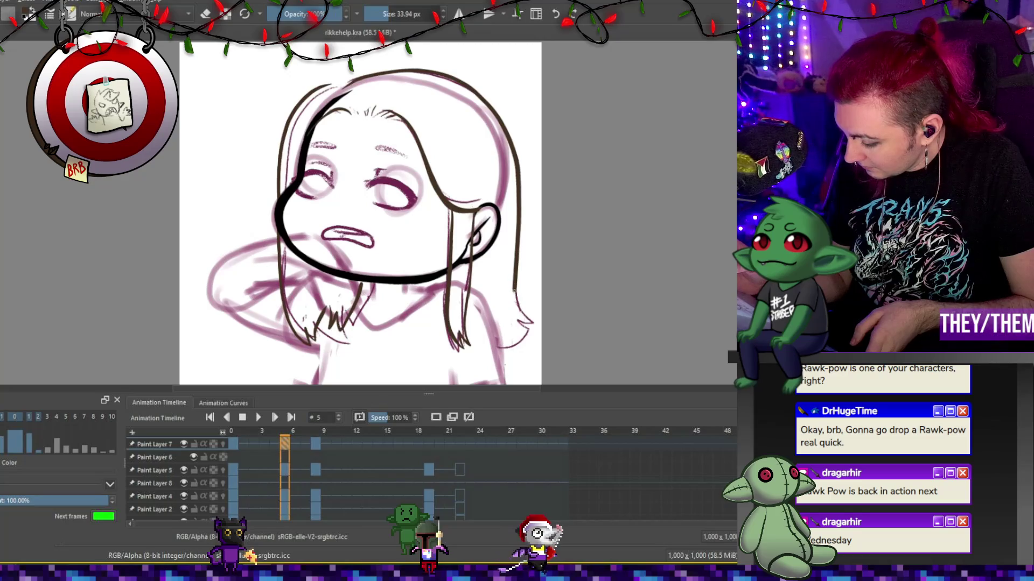
drag(530, 319, 493, 348)
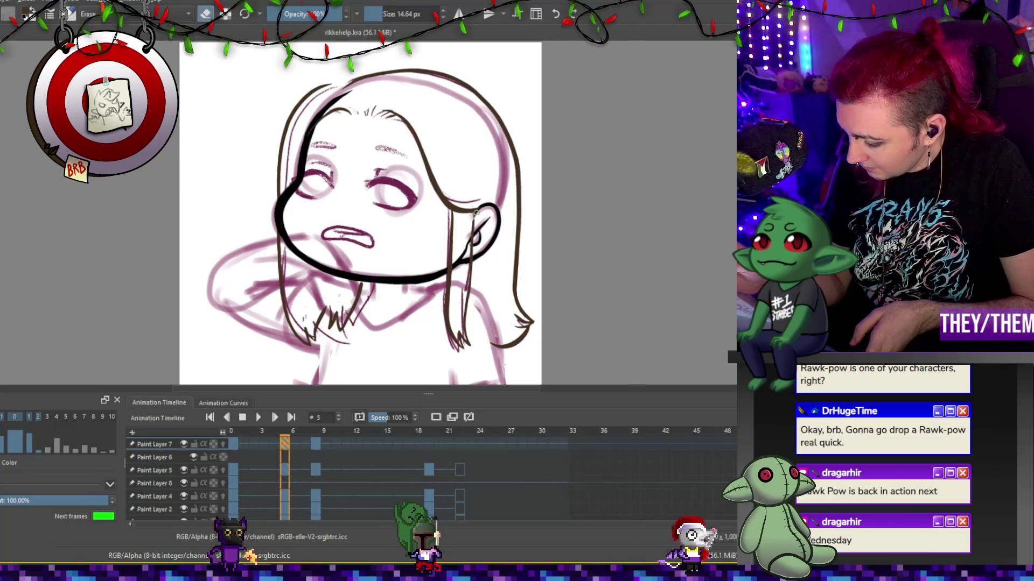
key(e)
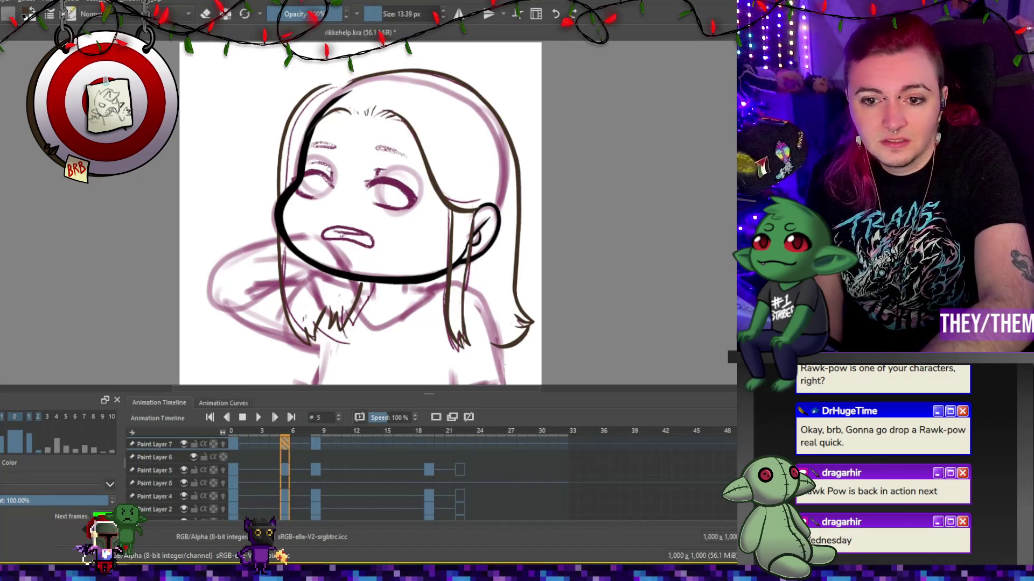
Select Paint Layer 8 and flick between frames 5, 8 and 19 to compare poses.
click(284, 470)
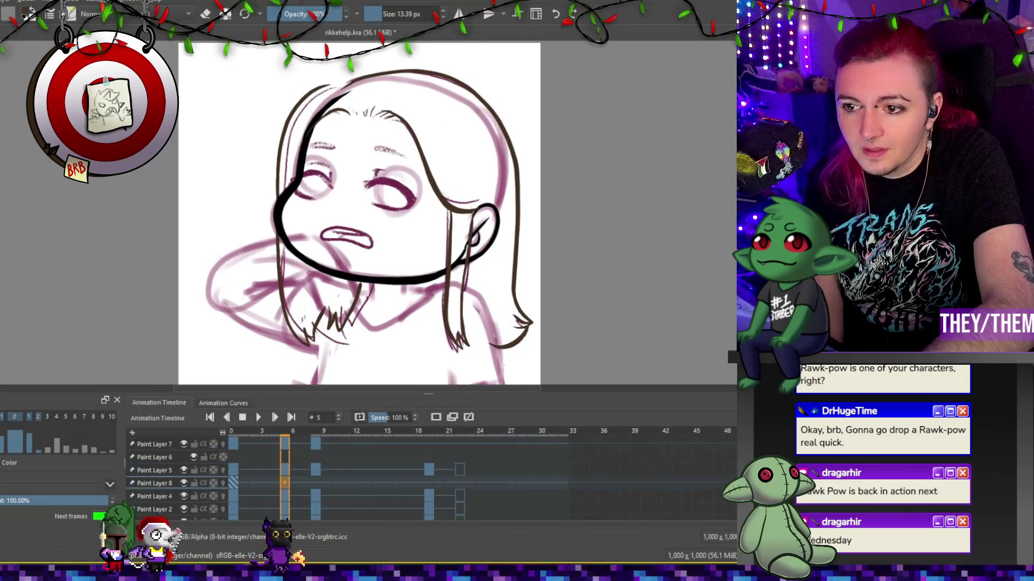
click(284, 483)
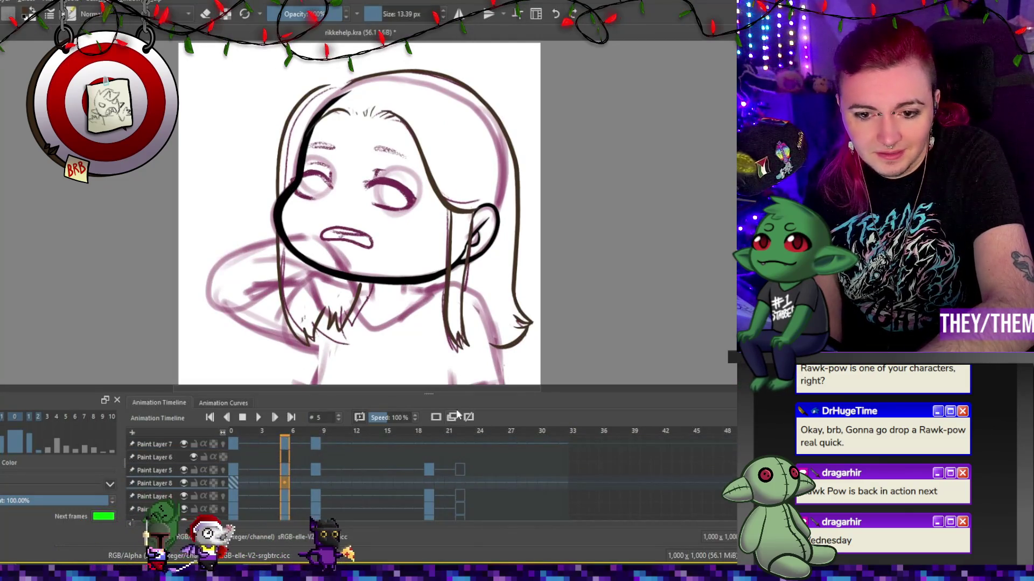
click(316, 483)
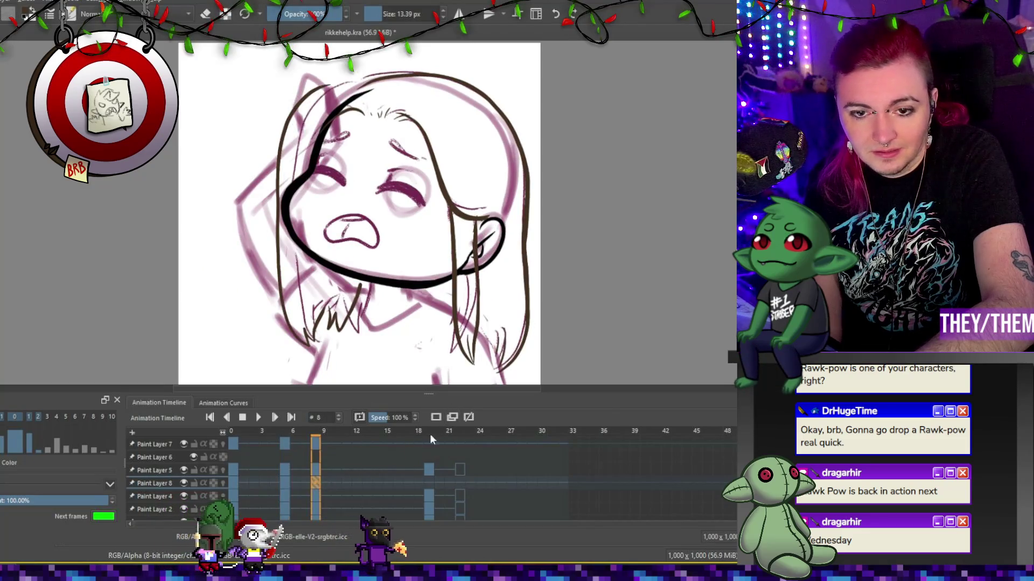
click(283, 483)
click(433, 481)
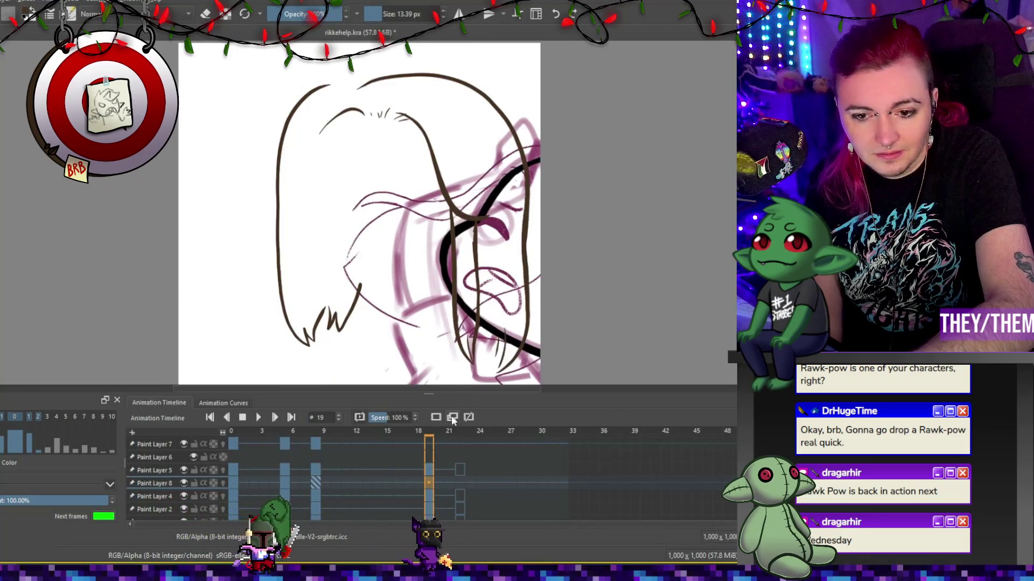
click(286, 483)
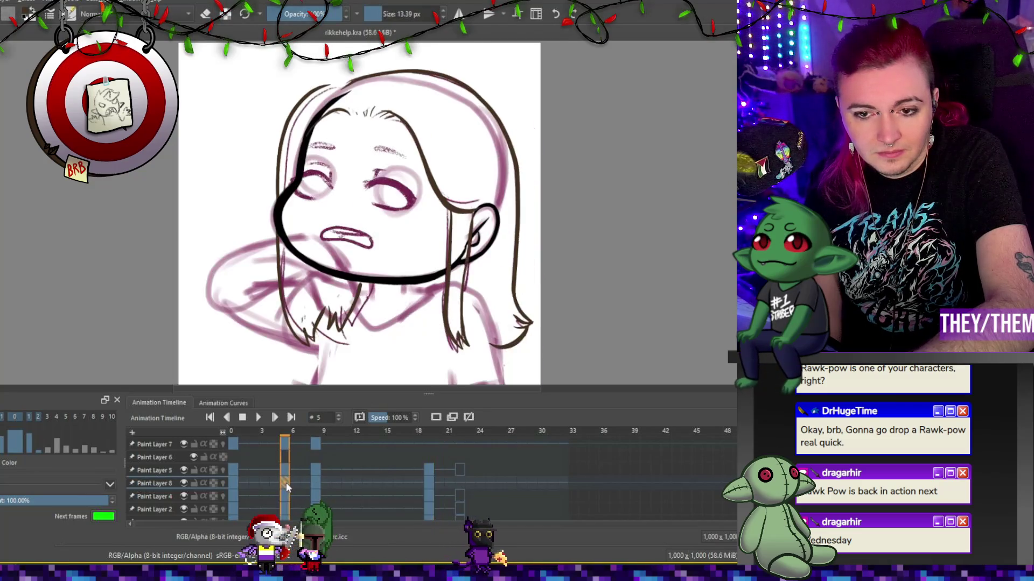
click(434, 484)
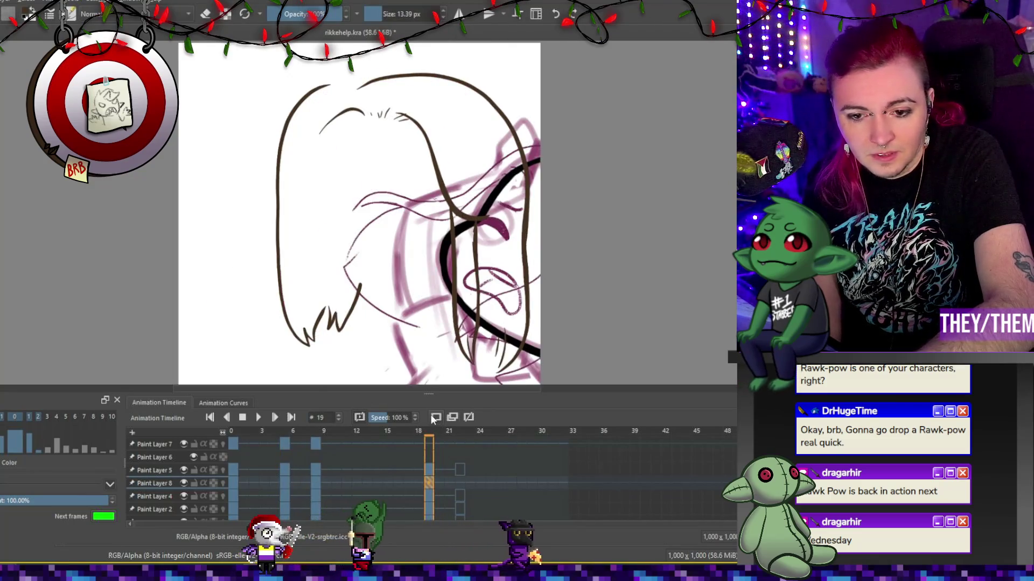
click(286, 482)
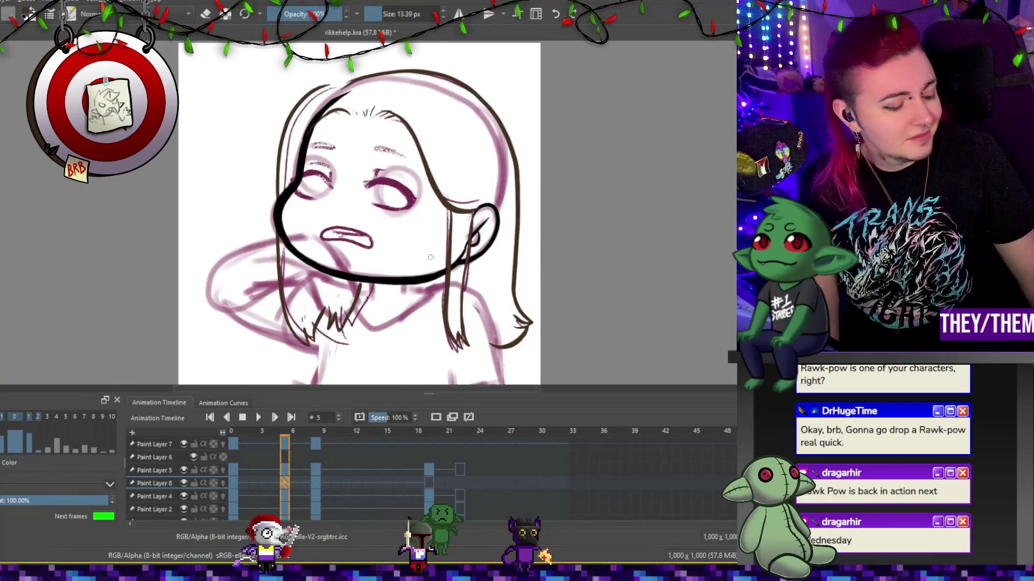
Nudge the left hair strand slightly right with the Transform tool on frame 8.
key(ctrl+t)
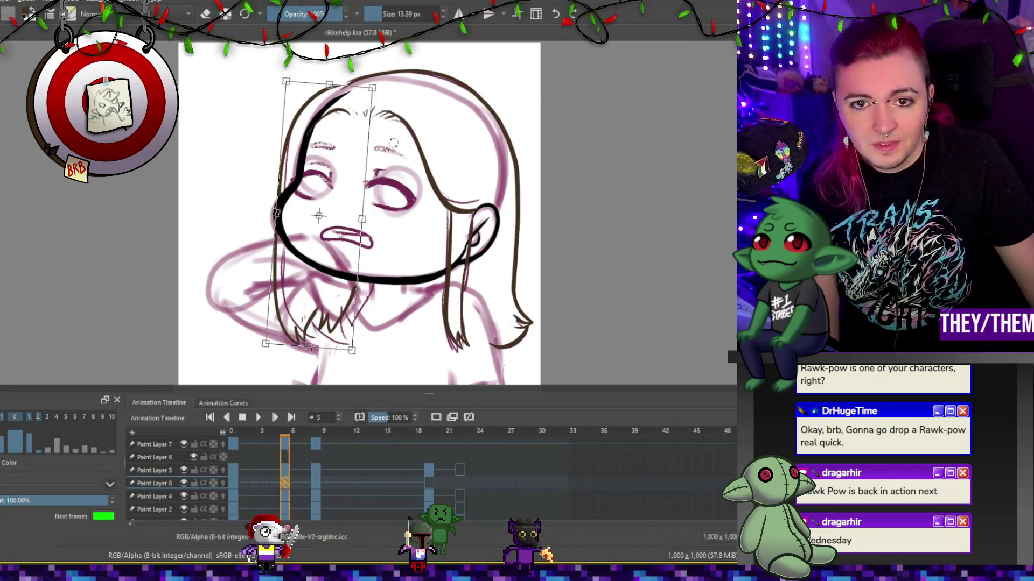
drag(341, 152, 351, 144)
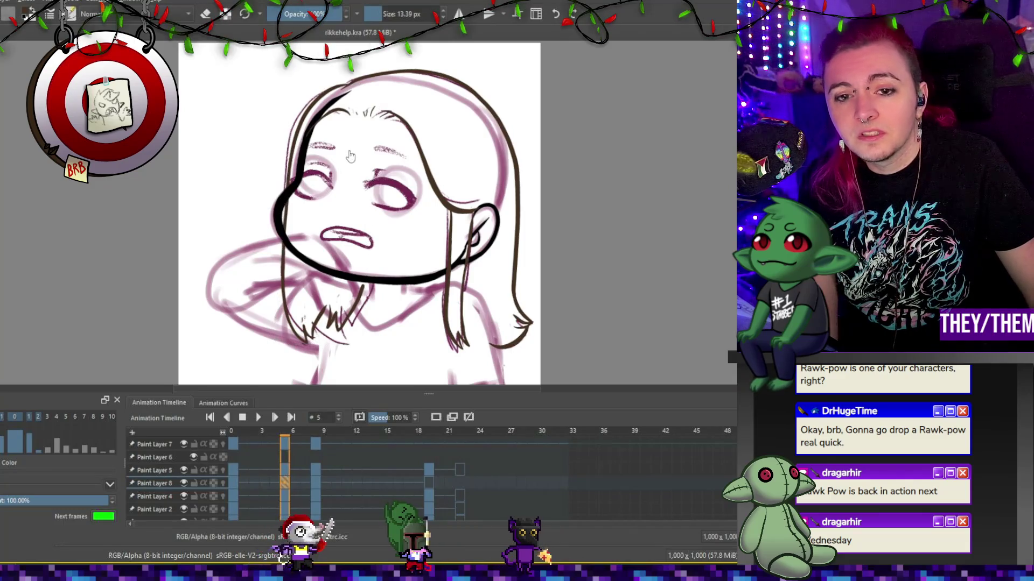
click(319, 486)
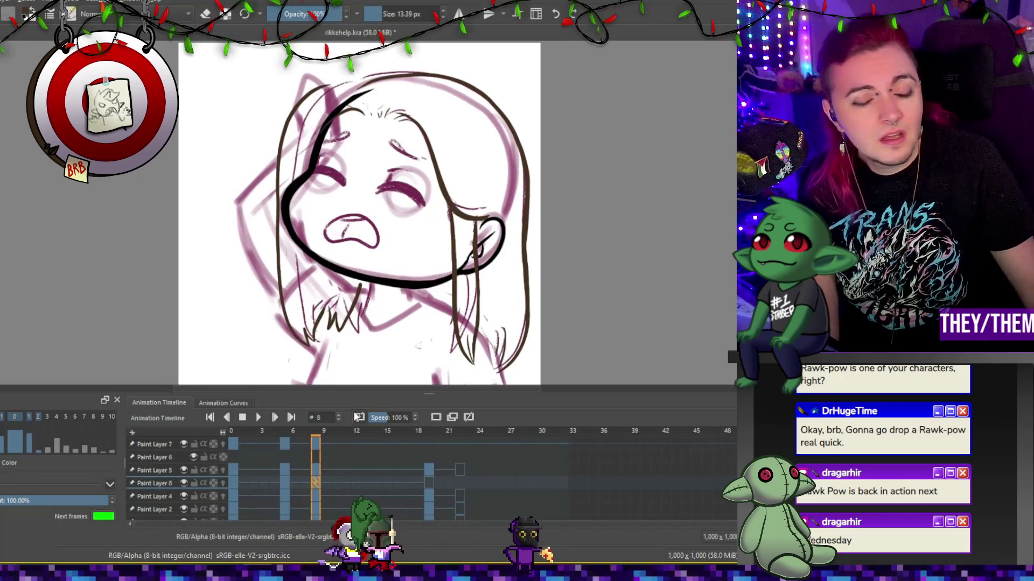
mouse_move(308, 187)
mouse_down()
mouse_move(332, 187)
mouse_move(329, 171)
mouse_up()
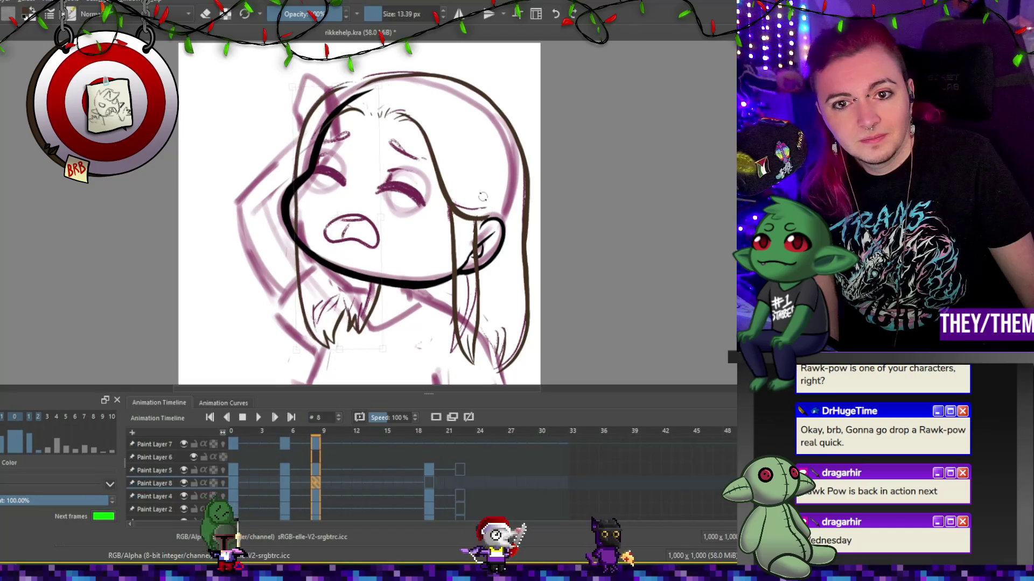
key(Return)
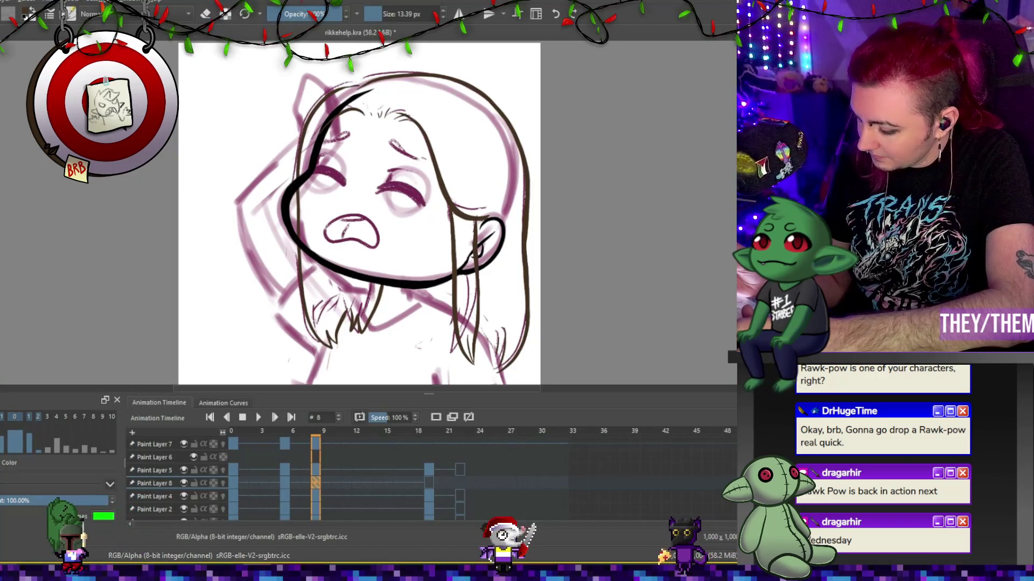
Erase part of the zigzag neck strokes on frame 5, then return to painting.
key(e)
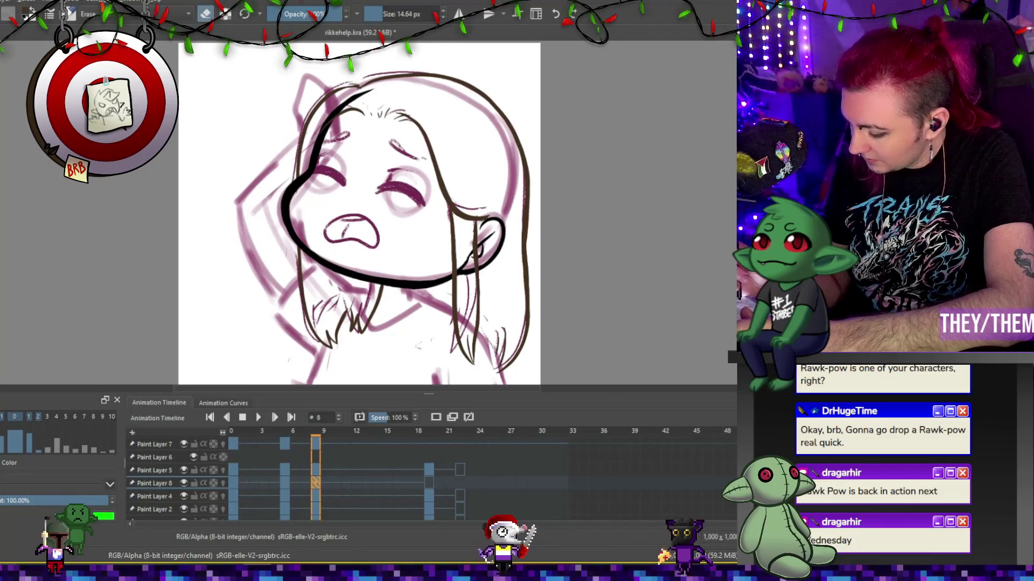
click(289, 481)
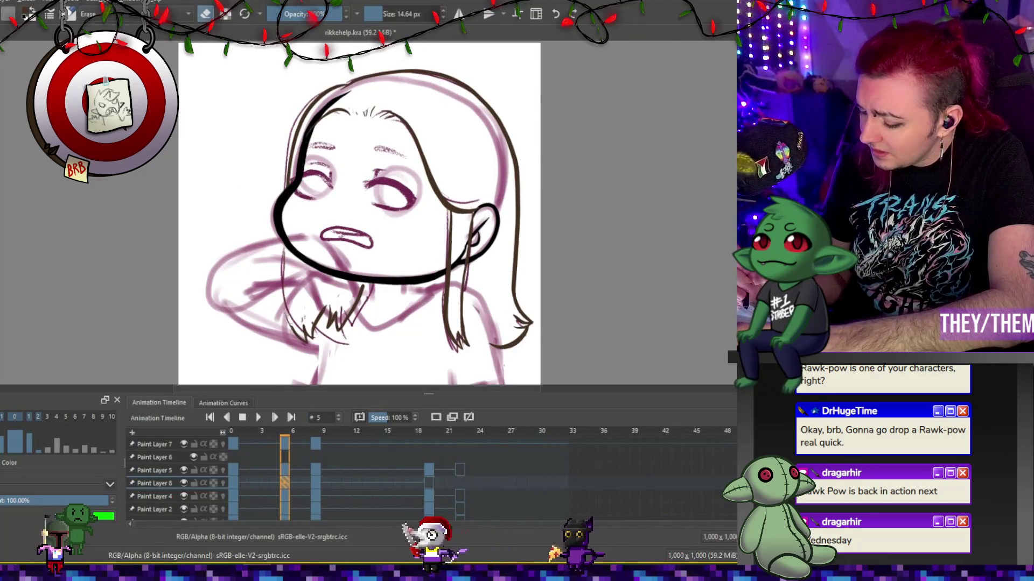
drag(345, 310, 311, 320)
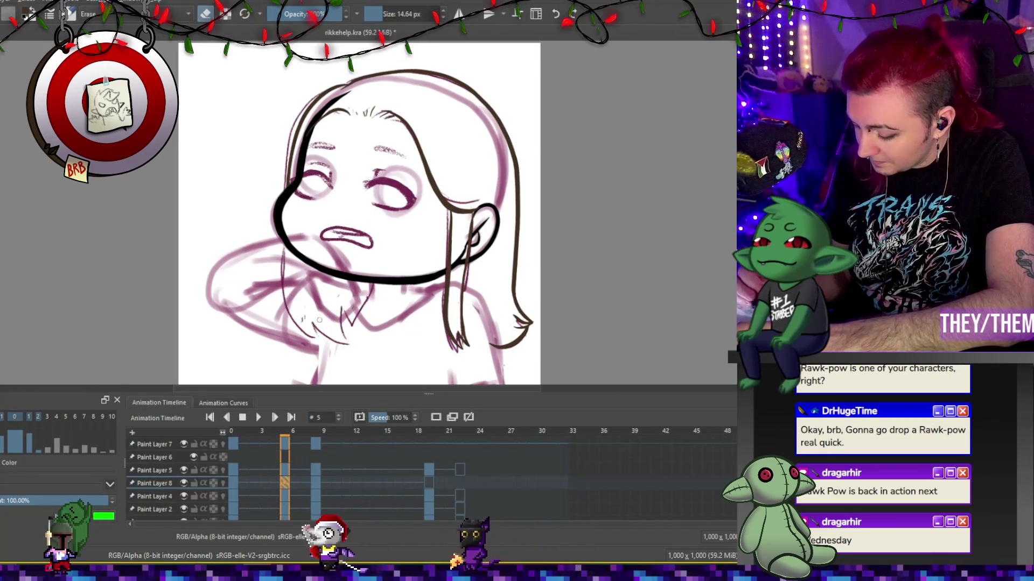
key(e)
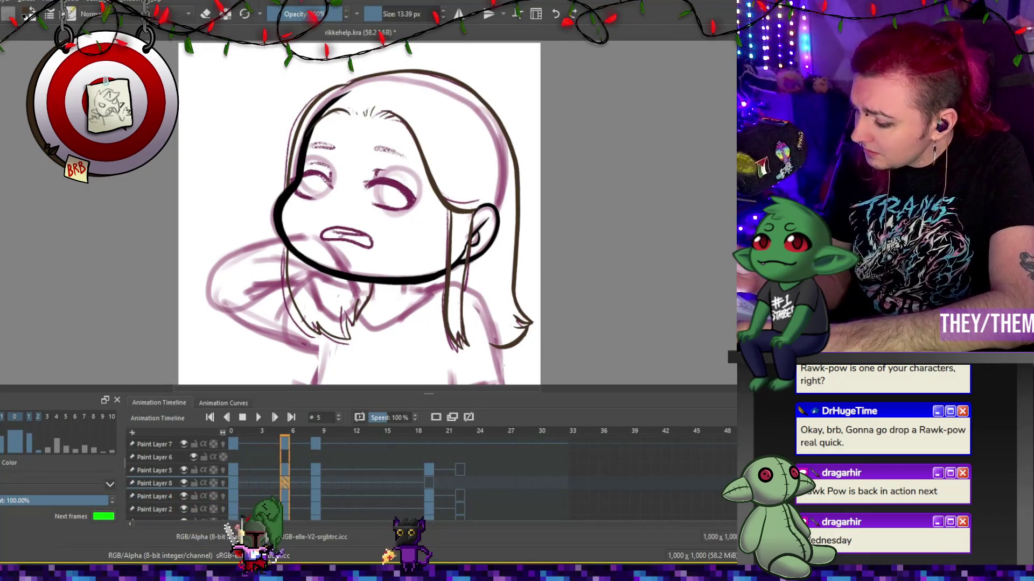
key(period)
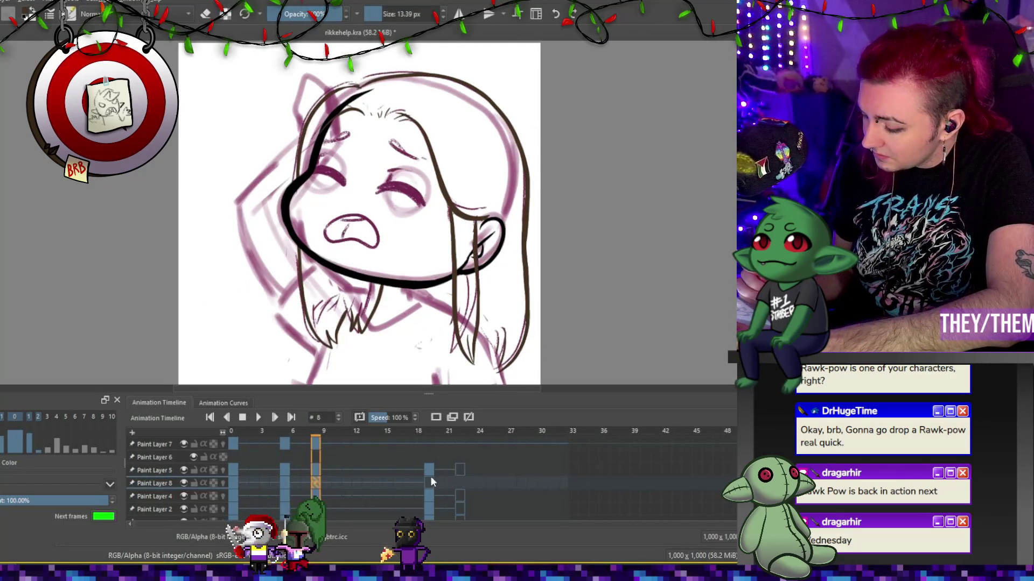
On frame 19, disable onion skin, enlarge the brush to 36 px, and ink hair across the head.
click(431, 481)
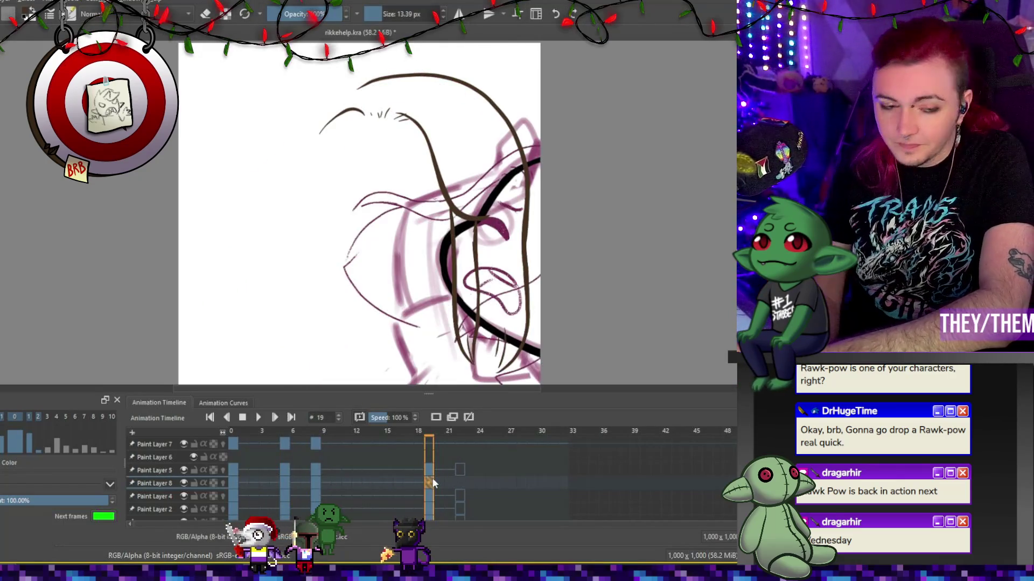
key(Page_Up)
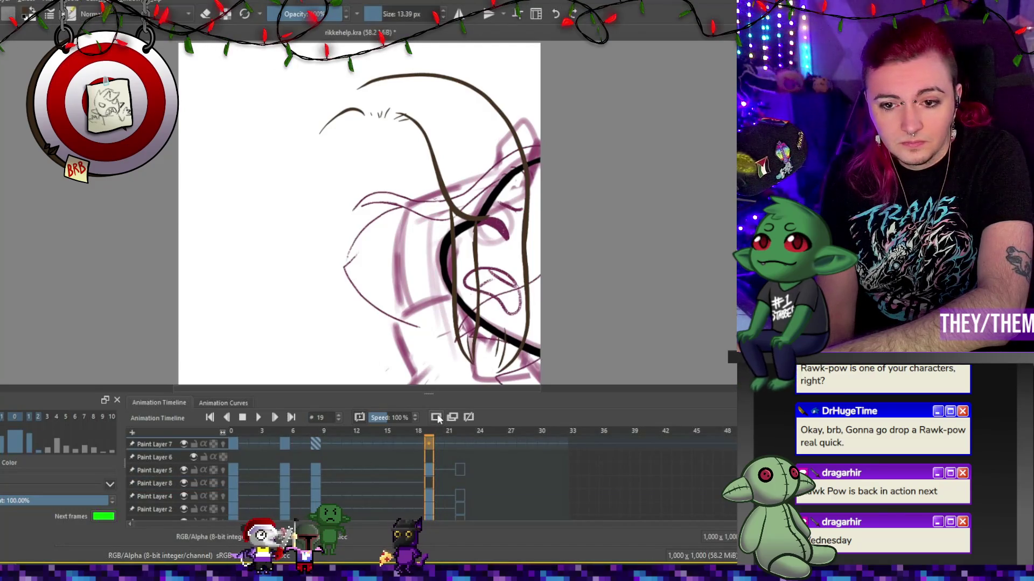
click(437, 418)
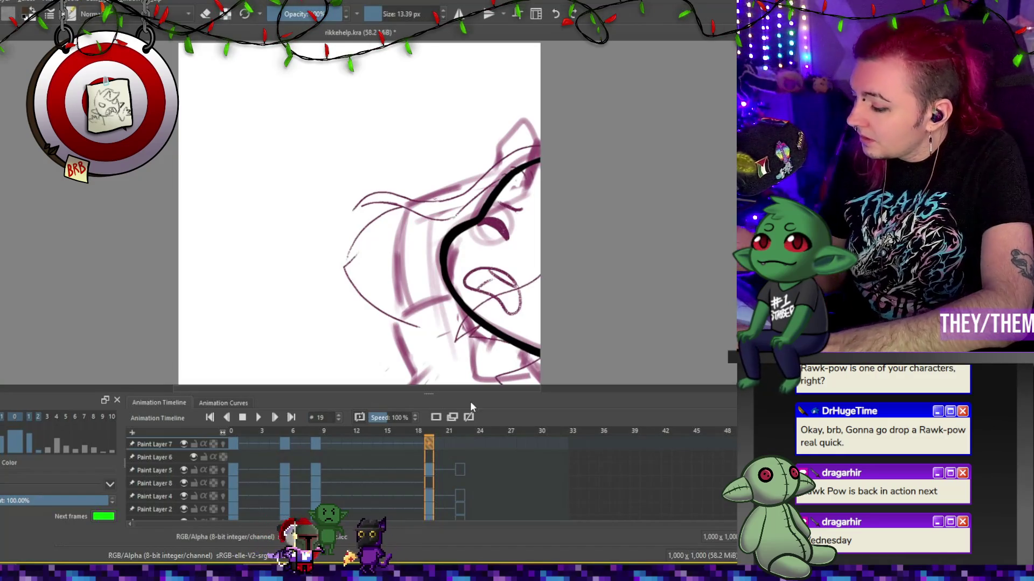
key(bracketright)
key(bracketright)
key(bracketright)
mouse_move(540, 276)
mouse_down()
mouse_move(458, 340)
mouse_move(538, 356)
mouse_up()
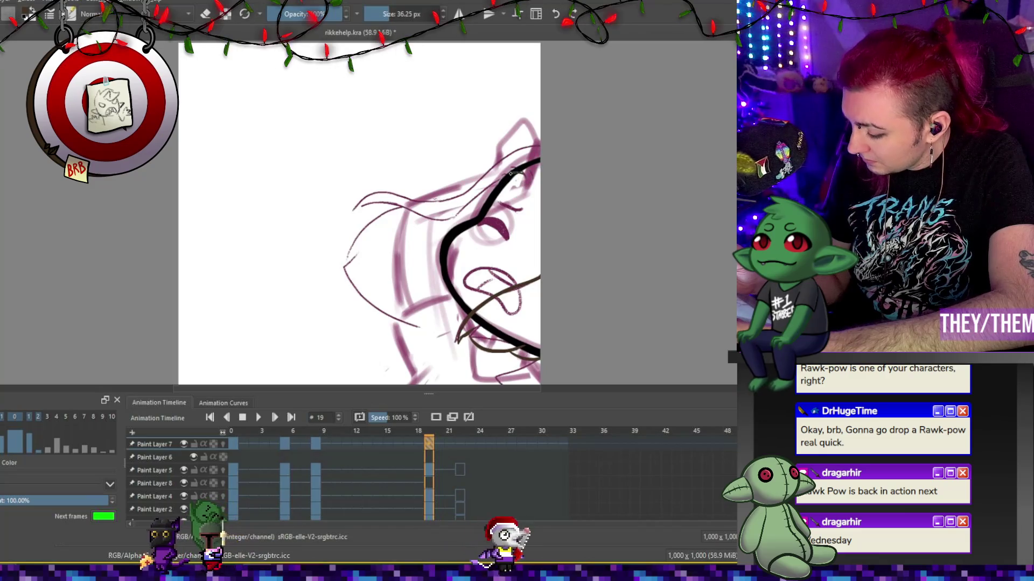
drag(524, 175, 537, 164)
drag(431, 203, 538, 157)
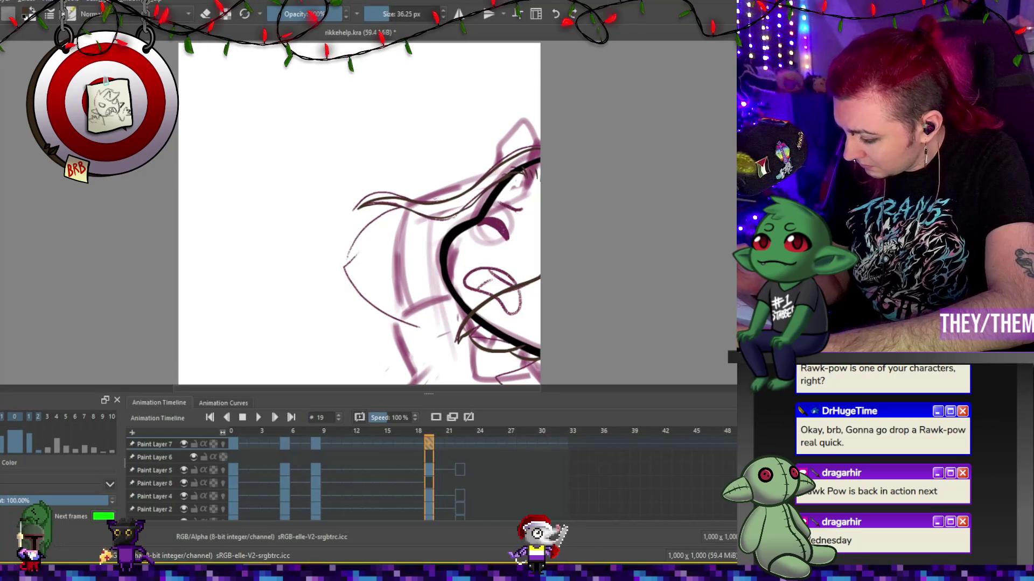
Ink the character's left outline on Paint Layer 8 and fit the page in view.
click(160, 469)
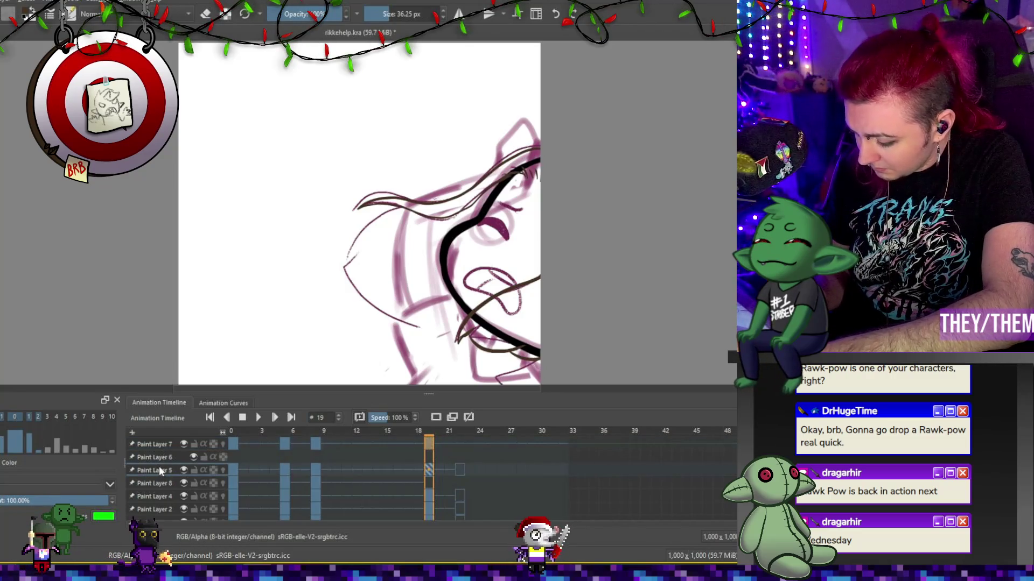
click(426, 488)
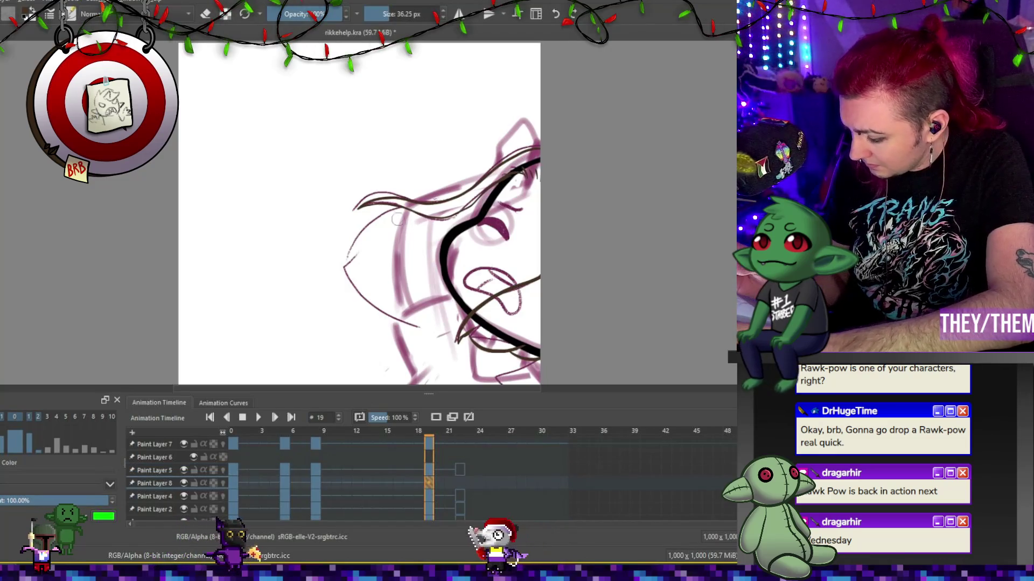
mouse_move(379, 213)
mouse_down()
mouse_move(390, 308)
mouse_move(462, 328)
mouse_up()
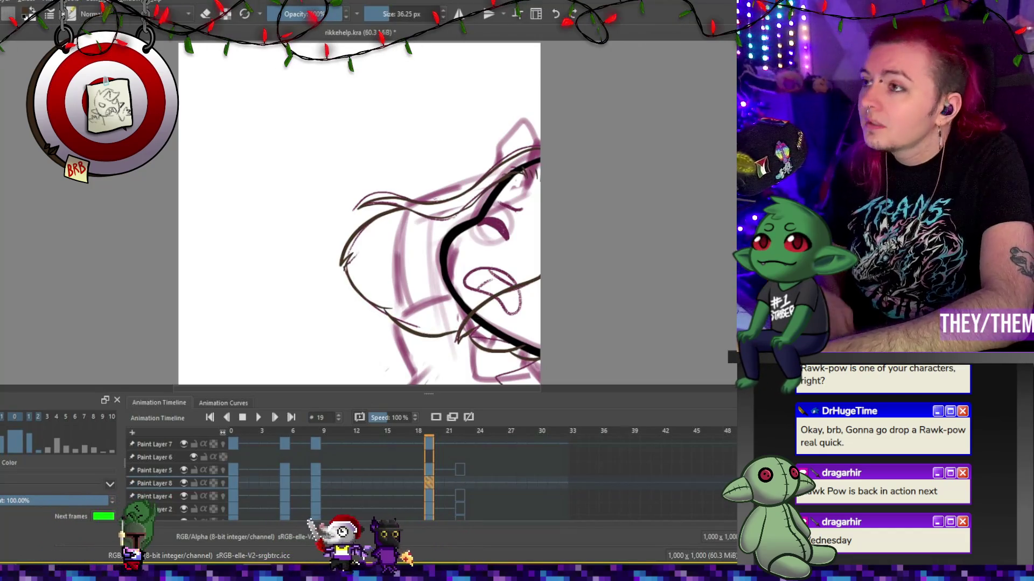
key(minus)
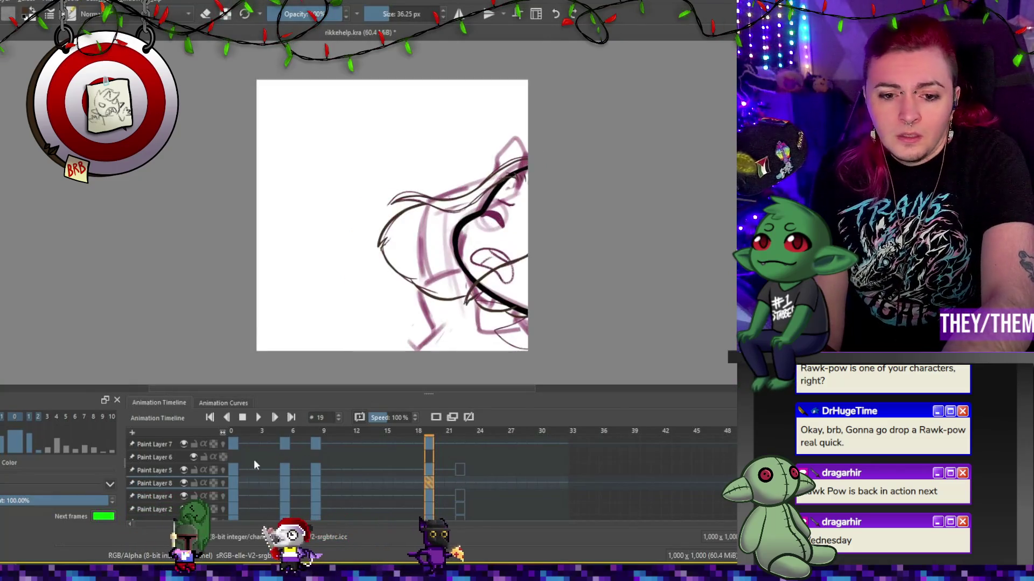
click(258, 419)
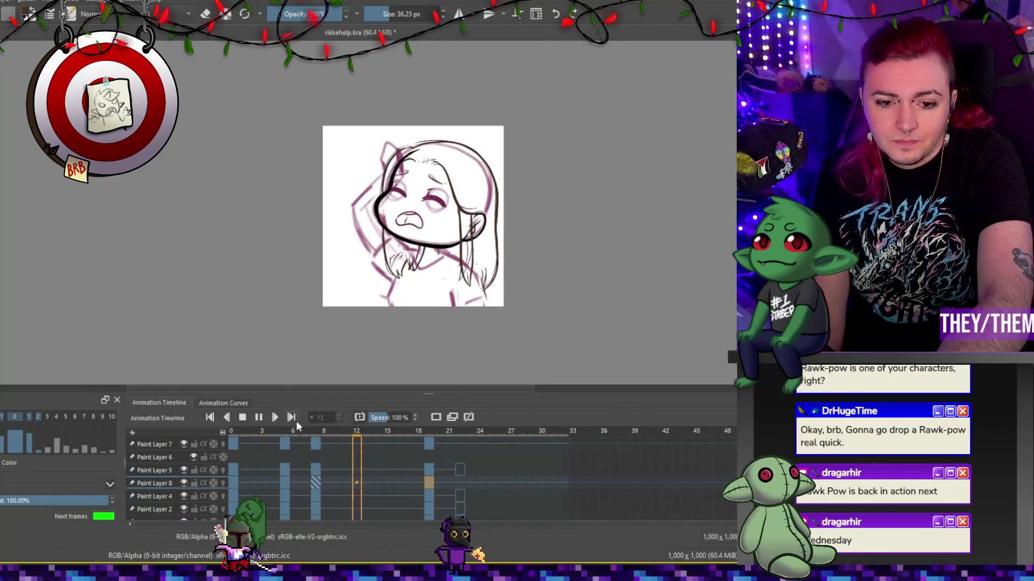
click(458, 483)
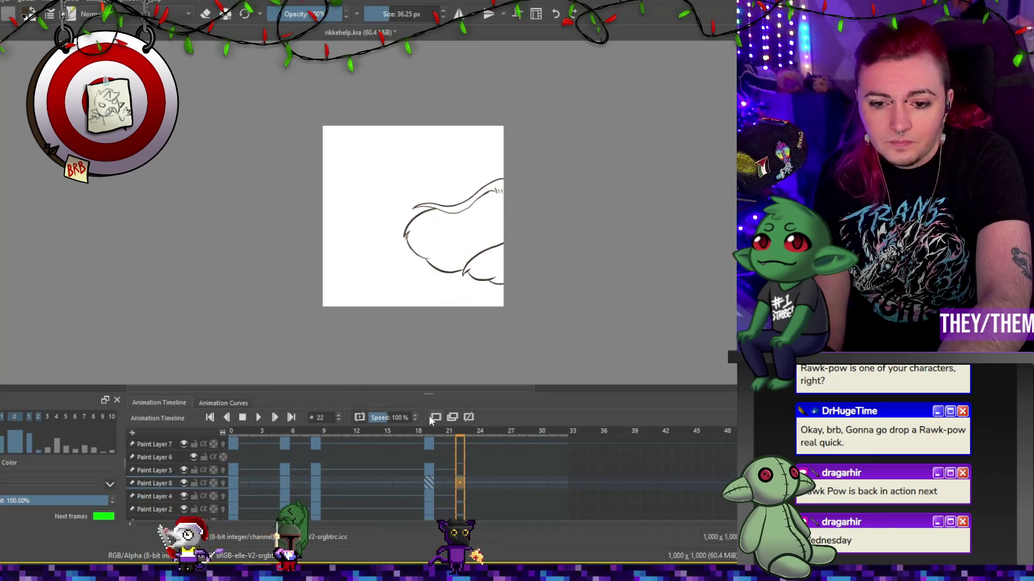
click(458, 443)
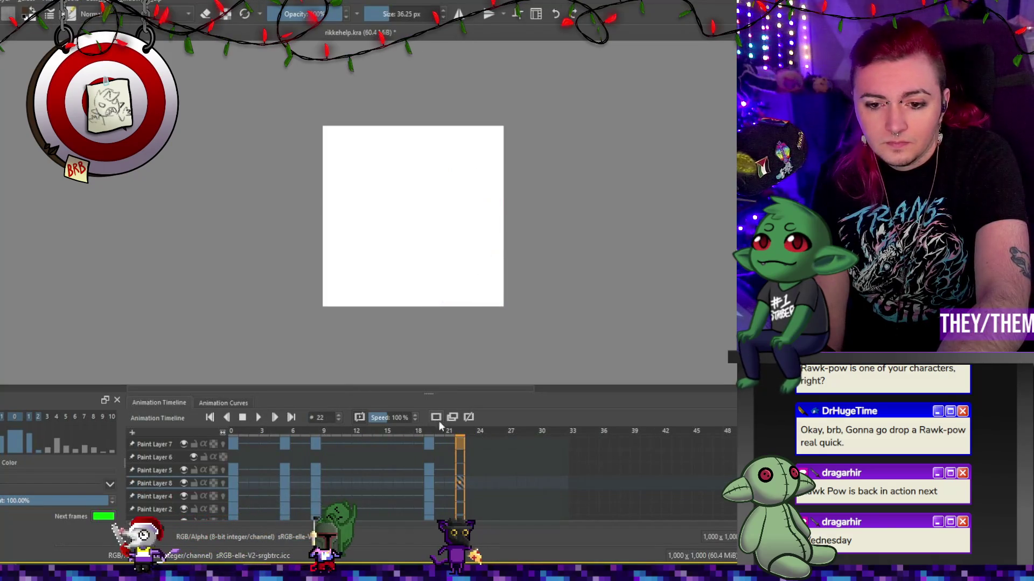
click(260, 417)
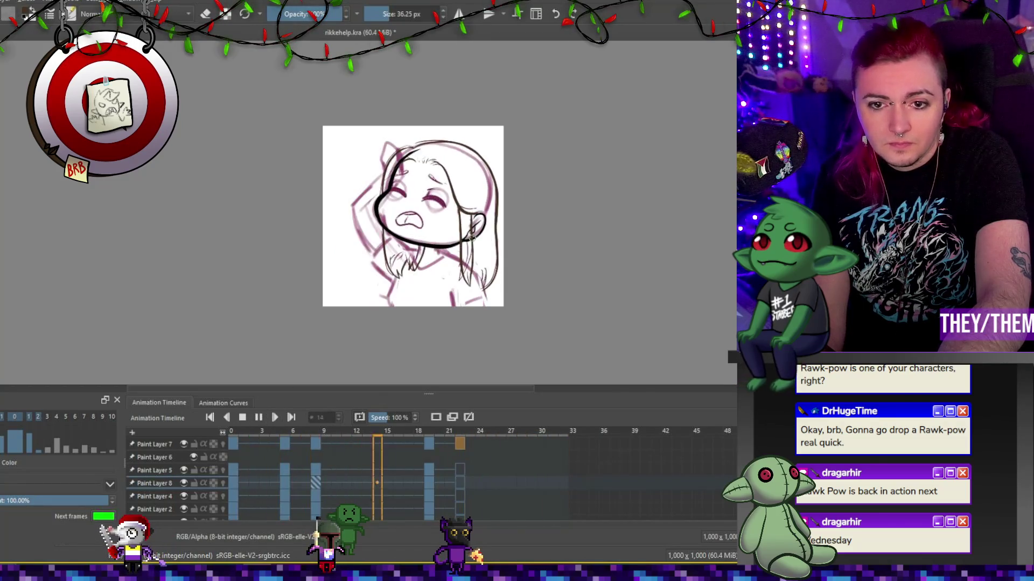
click(242, 418)
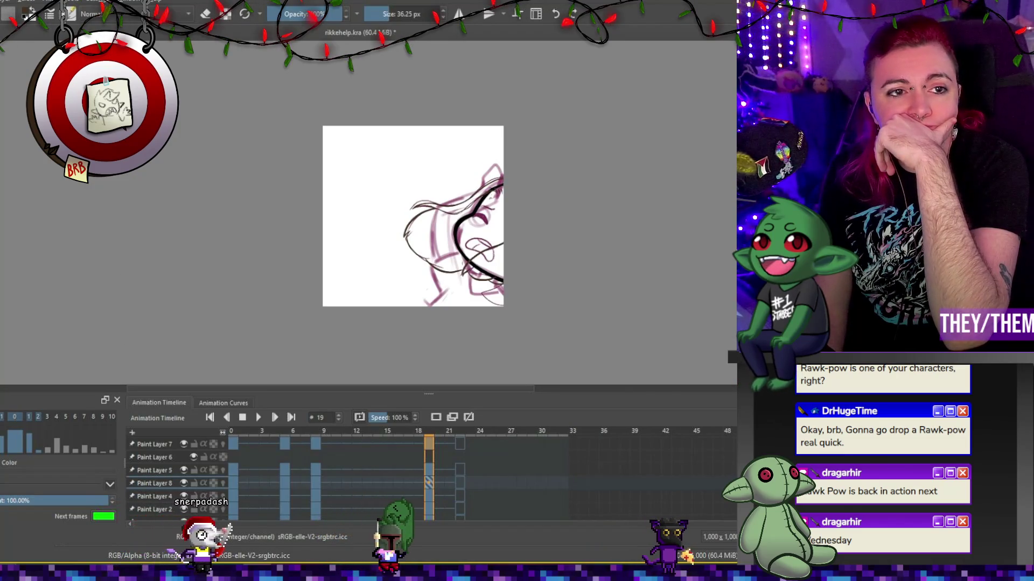
Save the file and hide Paint Layer 2.
key(ctrl+s)
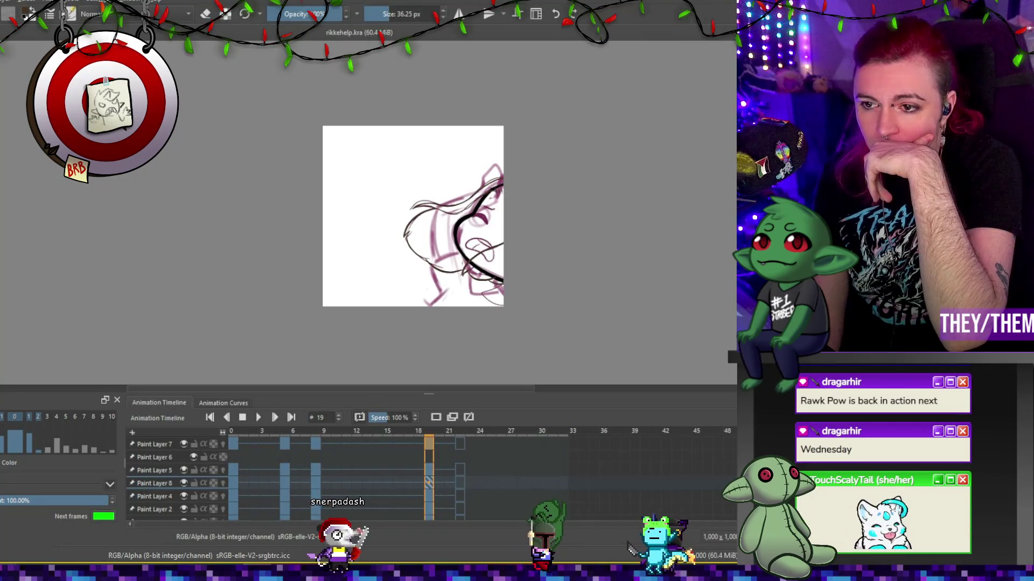
key(ctrl+s)
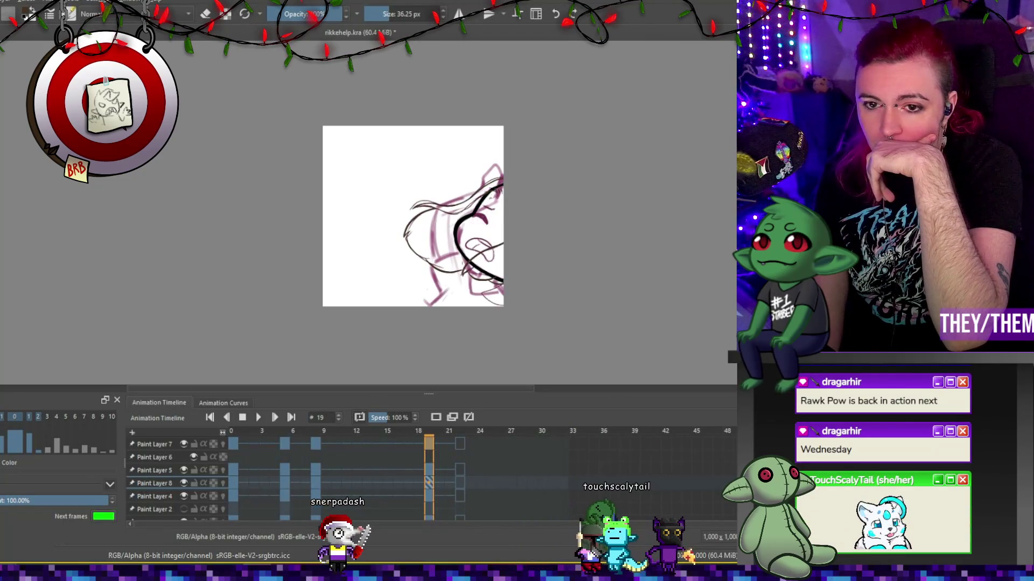
click(183, 509)
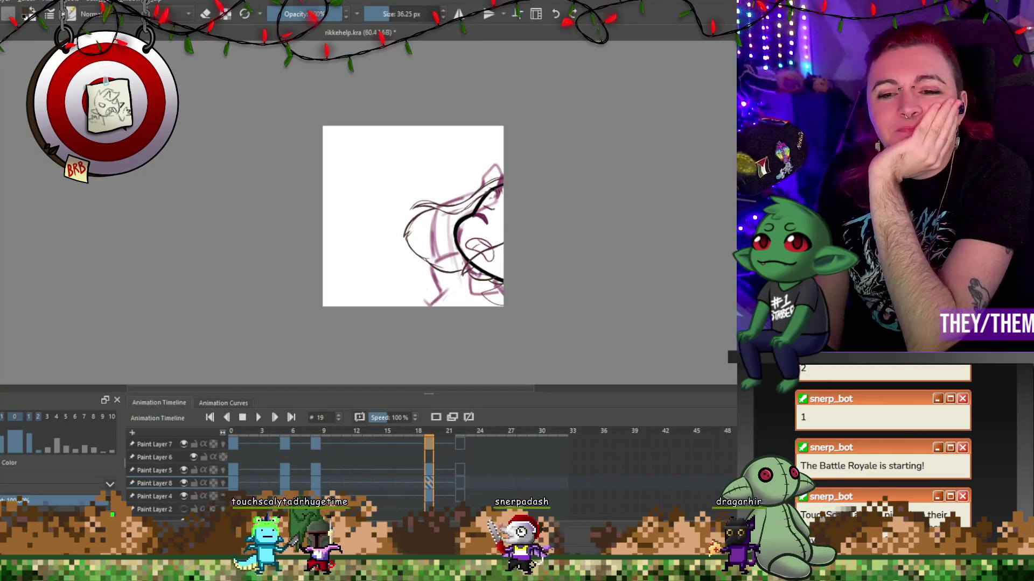
Add a new Paint Layer 9 above Paint Layer 5 on frame 19.
scroll(456, 300, up, 2)
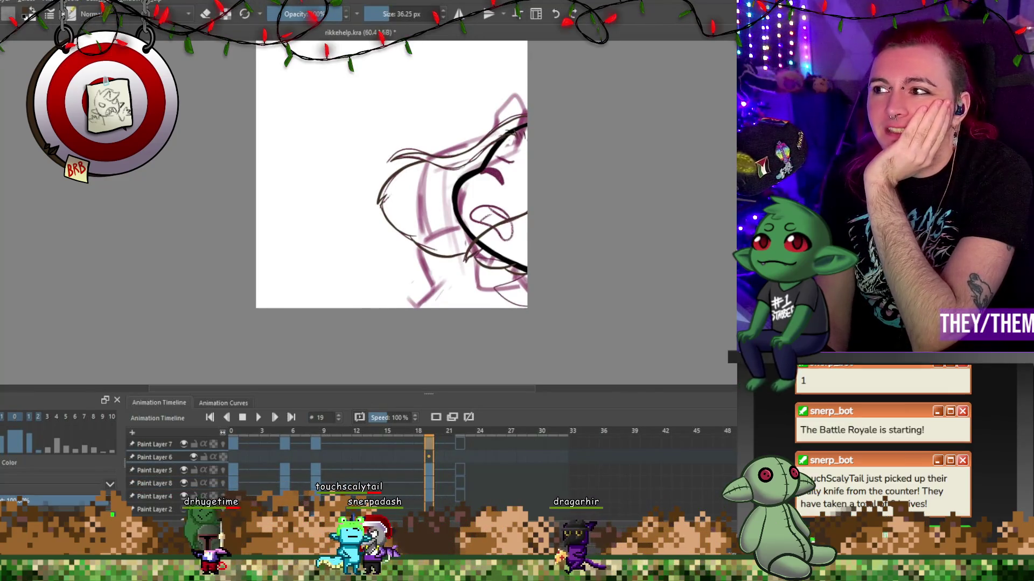
scroll(514, 219, down, 2)
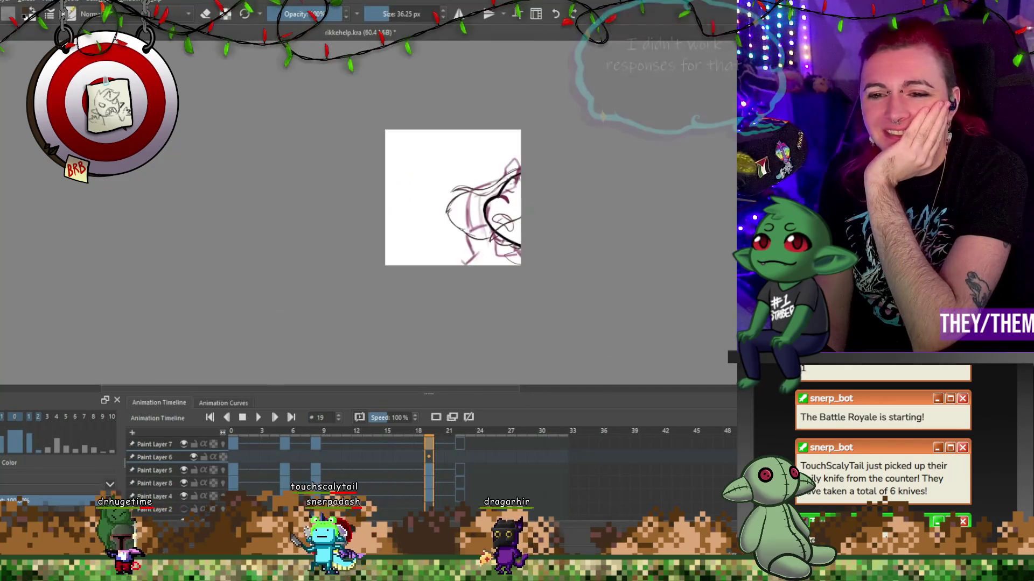
scroll(505, 273, up, 3)
scroll(505, 273, up, 1)
scroll(506, 272, down, 2)
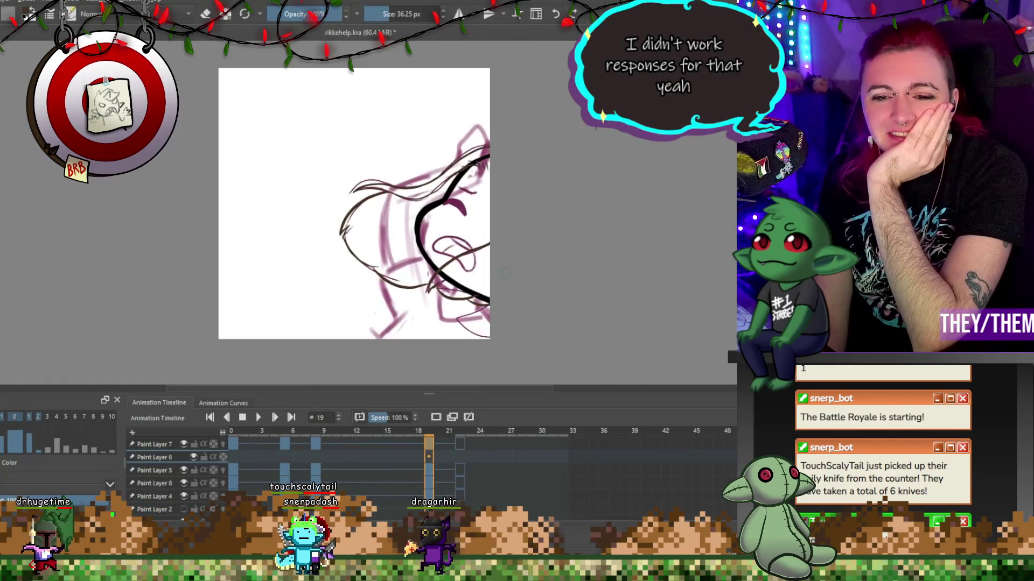
scroll(505, 273, up, 2)
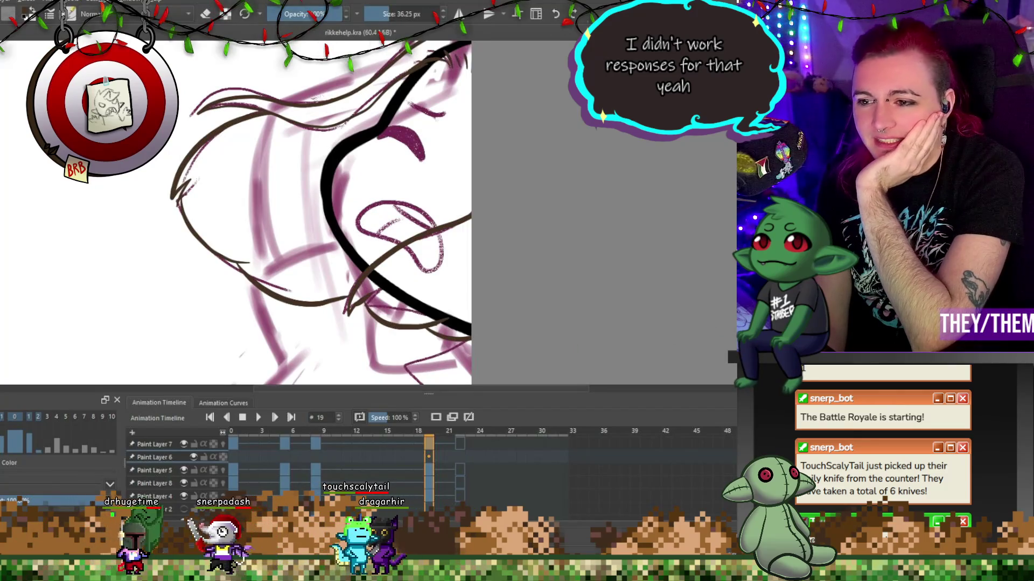
click(428, 470)
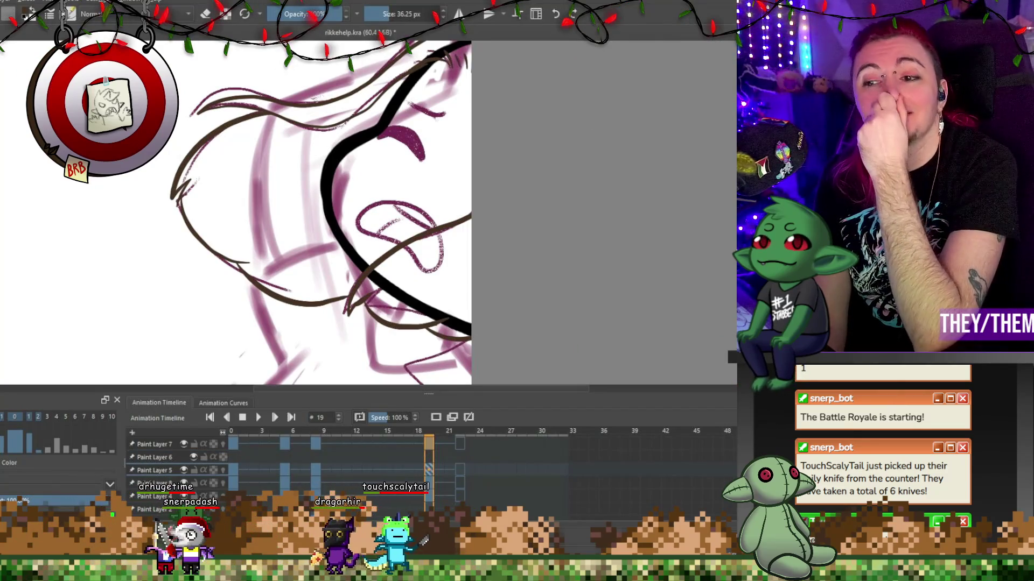
key(Insert)
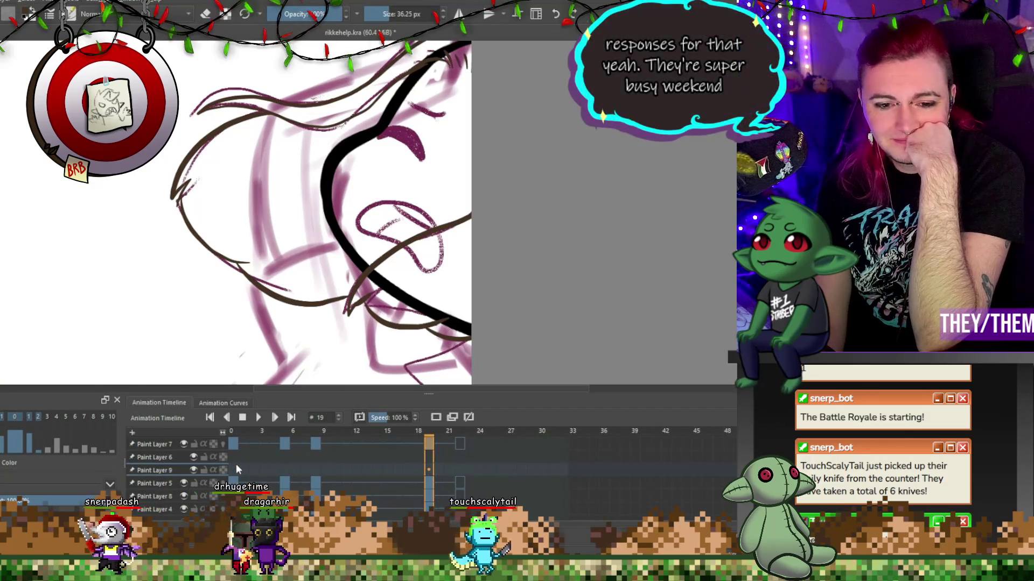
On frame 0, ink a thick black lash line over the right closed eye.
click(235, 470)
scroll(326, 292, down, 5)
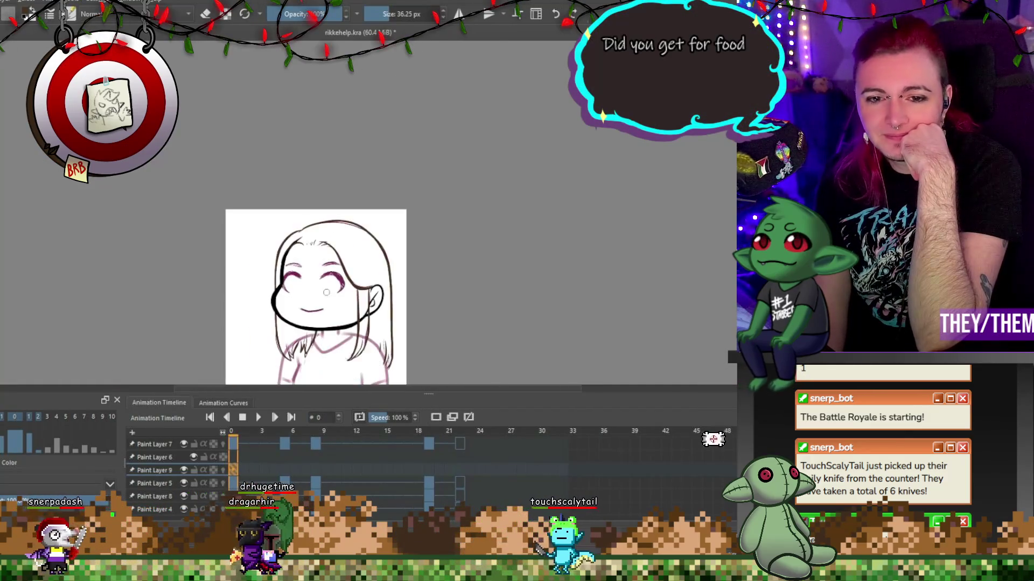
scroll(327, 292, up, 3)
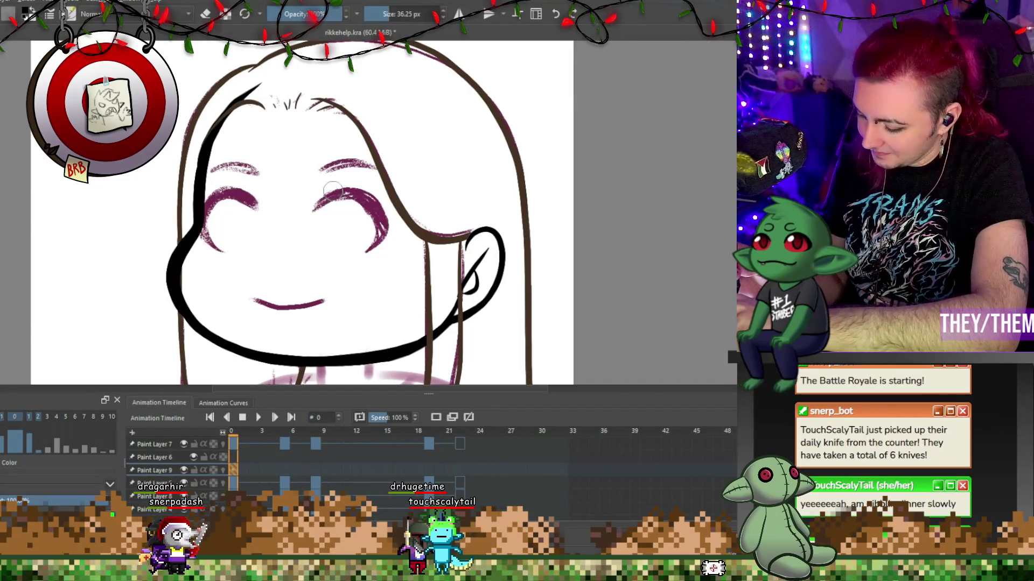
mouse_move(317, 195)
mouse_down()
mouse_move(351, 184)
mouse_move(392, 231)
mouse_up()
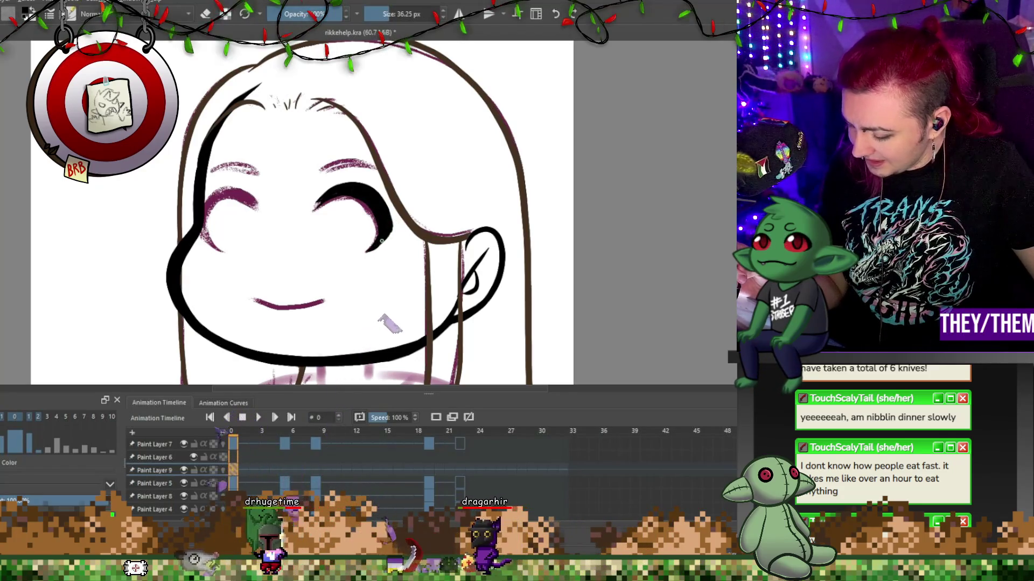
key(e)
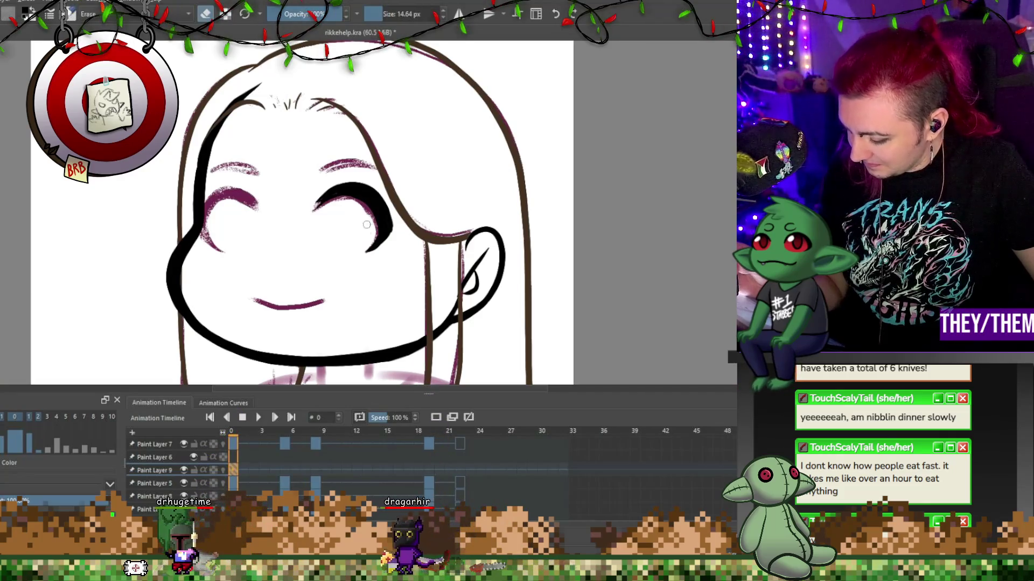
Ink the left eye's lash and the left face outline, thinning the brush to about 16 px.
key(e)
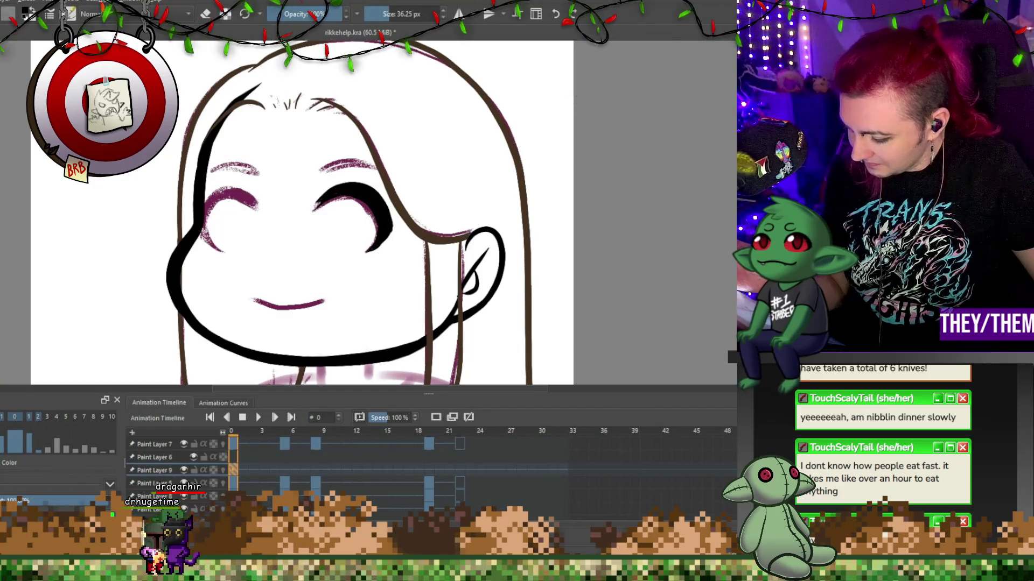
drag(254, 205, 201, 222)
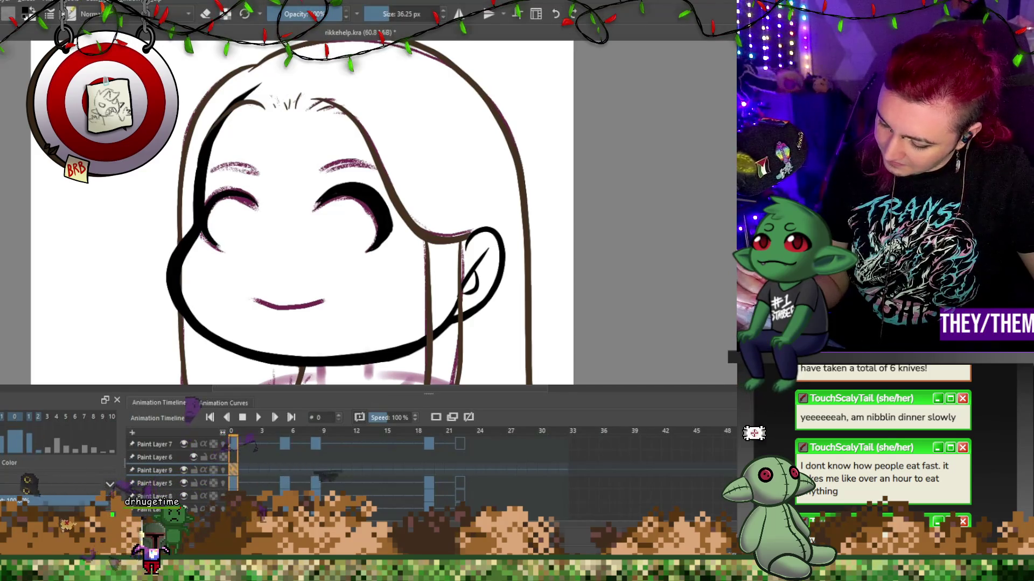
drag(207, 156, 197, 225)
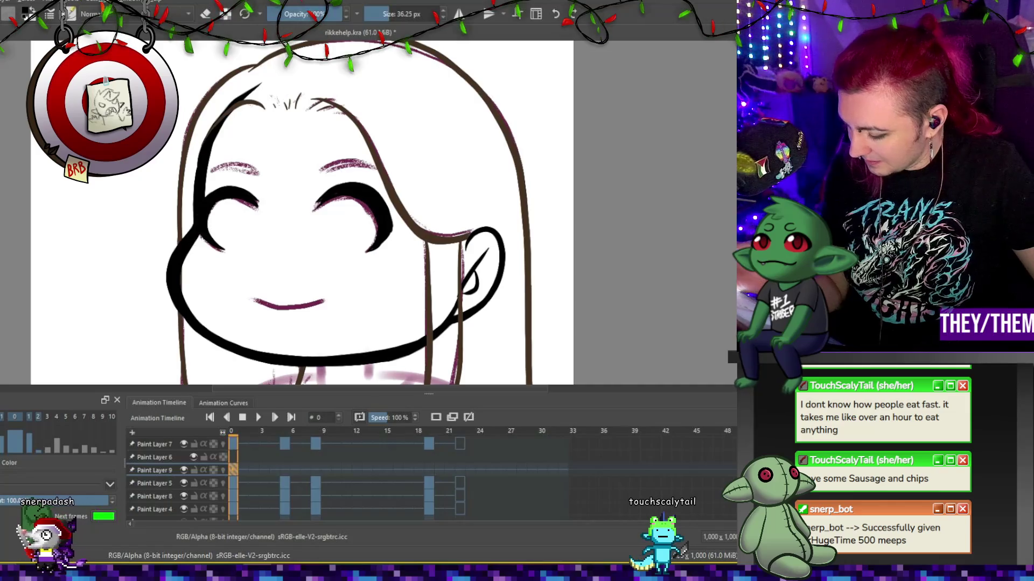
key(e)
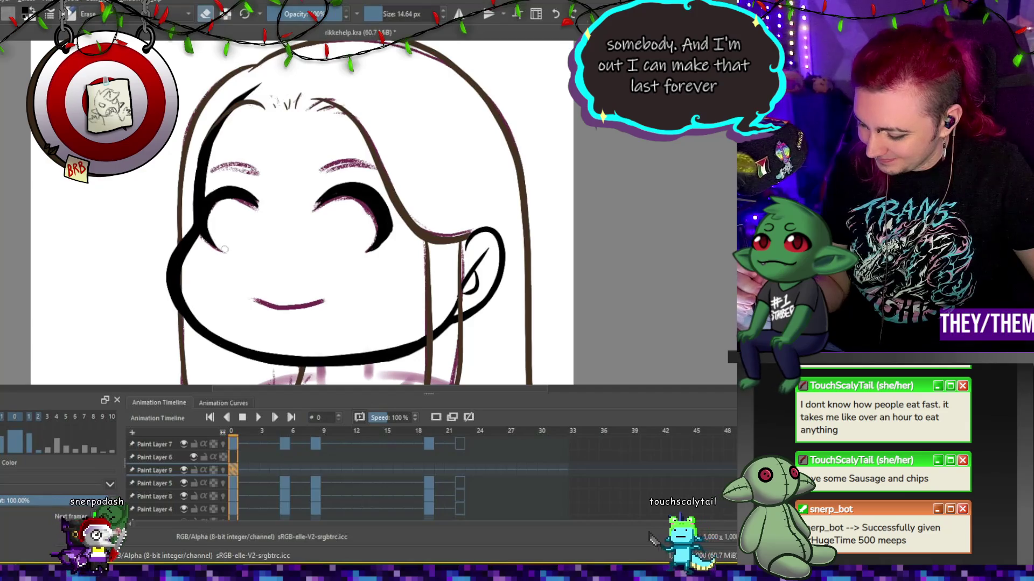
key(e)
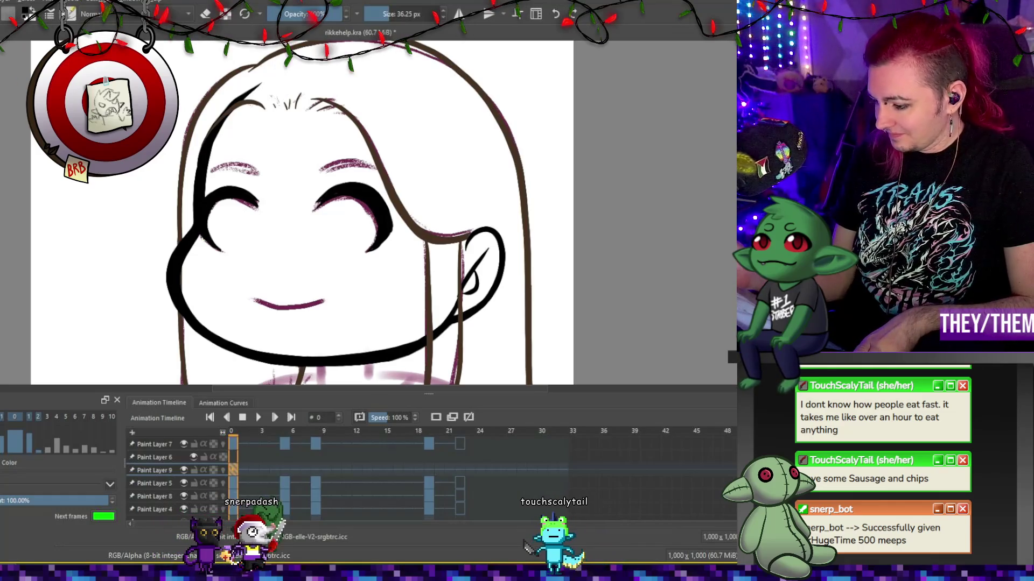
drag(389, 24, 383, 25)
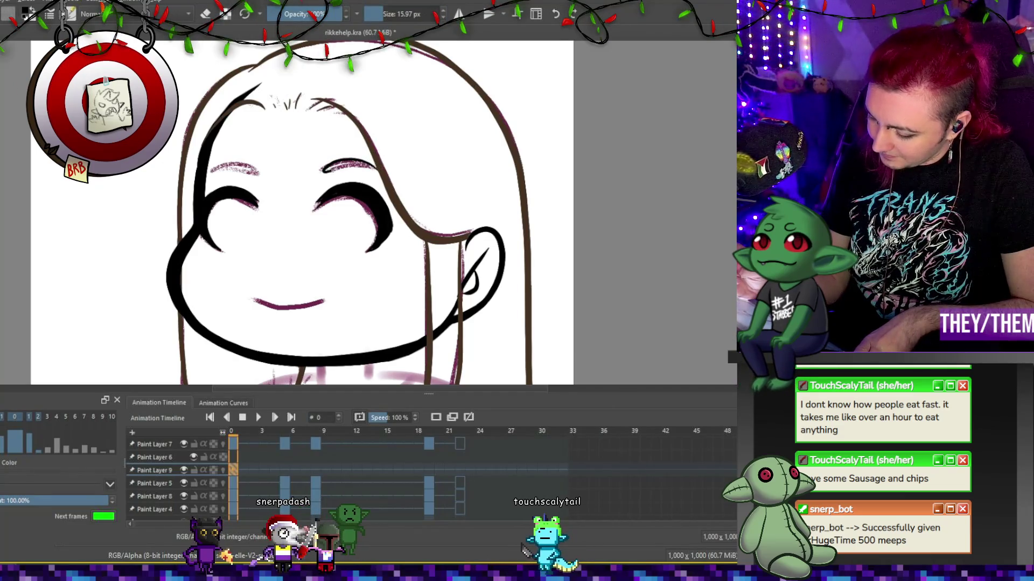
key(e)
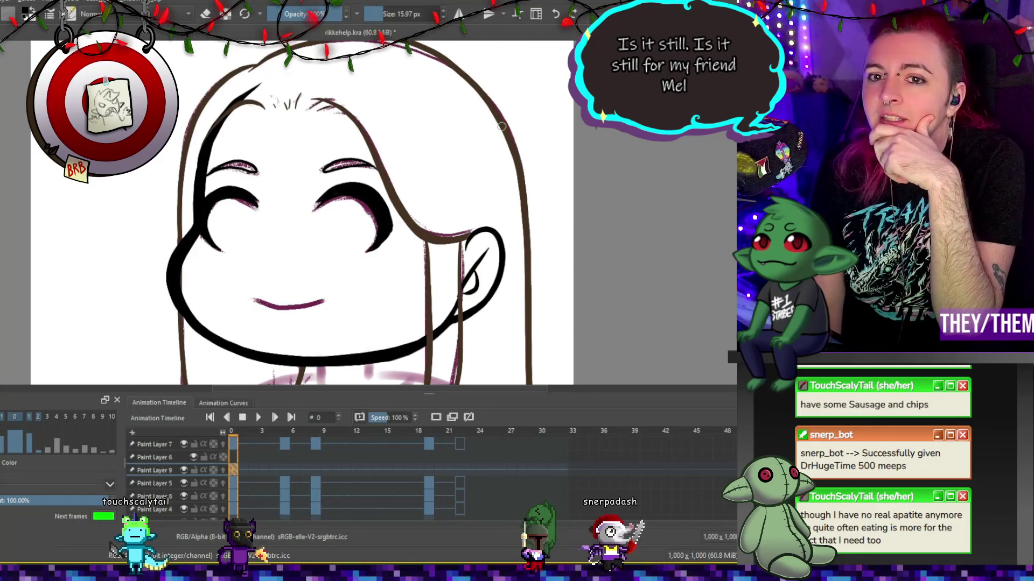
scroll(501, 127, down, 2)
scroll(501, 127, up, 1)
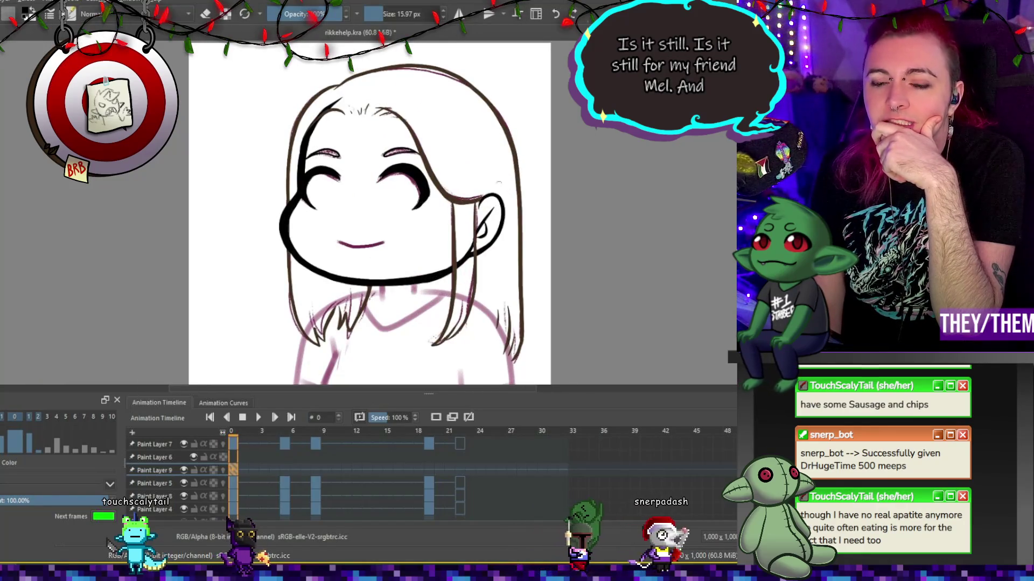
scroll(567, 217, up, 2)
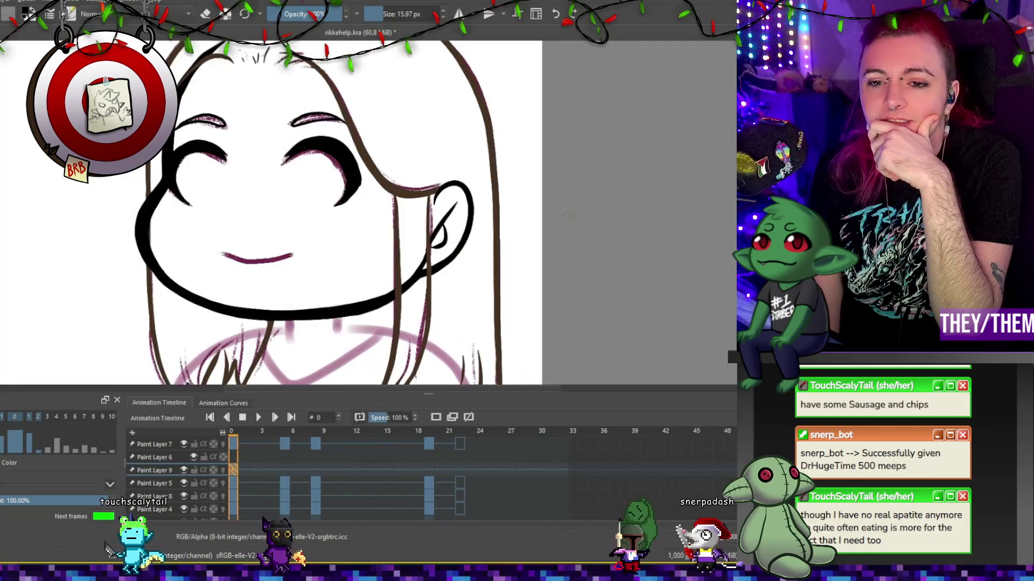
scroll(593, 224, down, 3)
scroll(617, 230, up, 1)
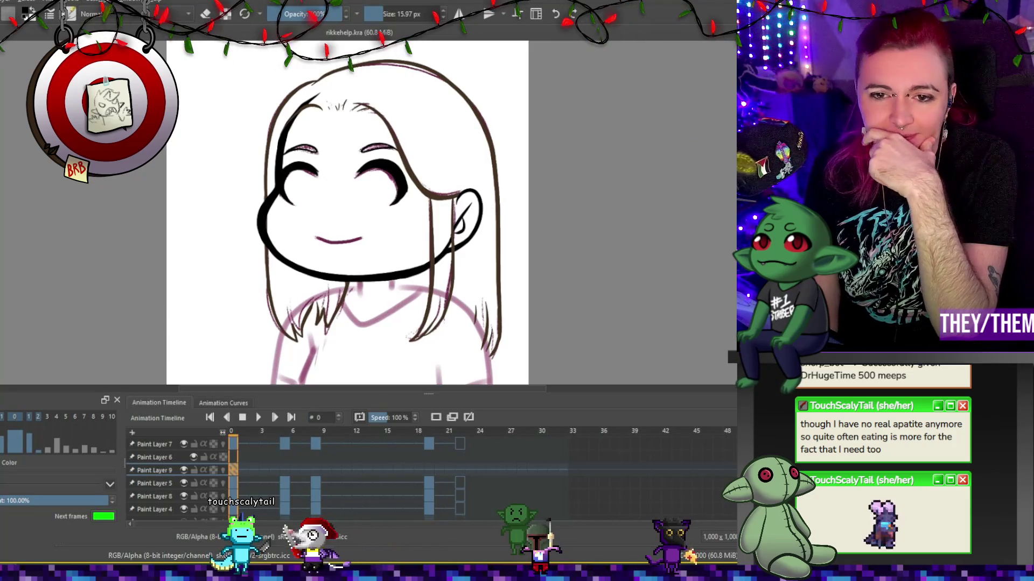
scroll(353, 258, up, 2)
scroll(412, 304, down, 2)
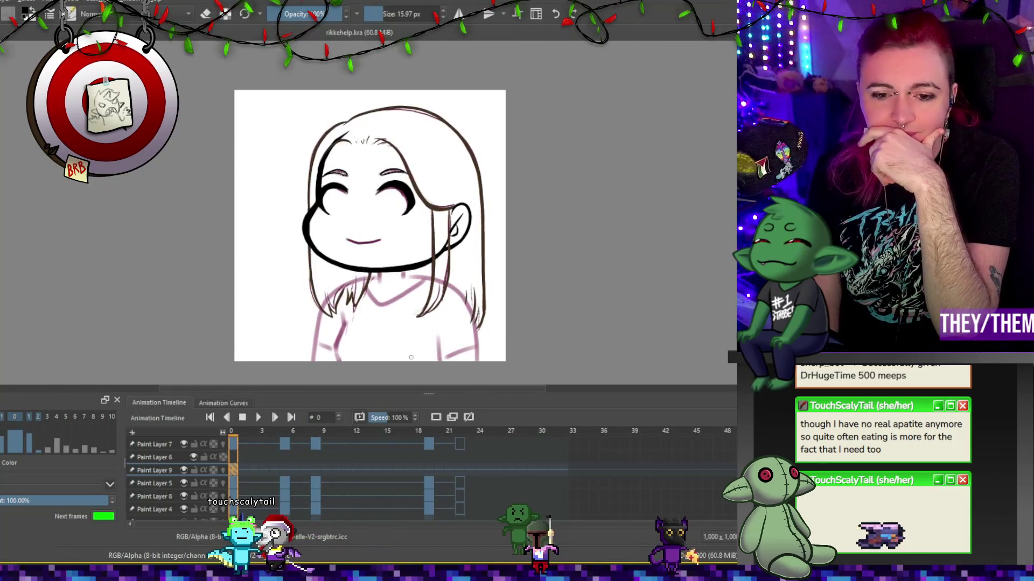
click(285, 475)
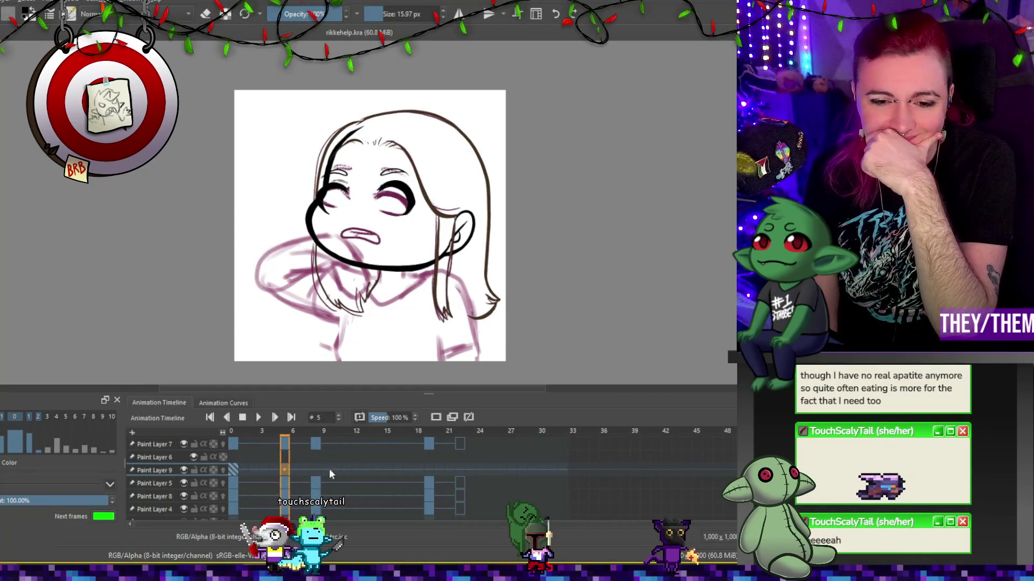
Add a frame 5 keyframe on Paint Layer 9 and transform the eye lines onto the tilted face.
click(452, 419)
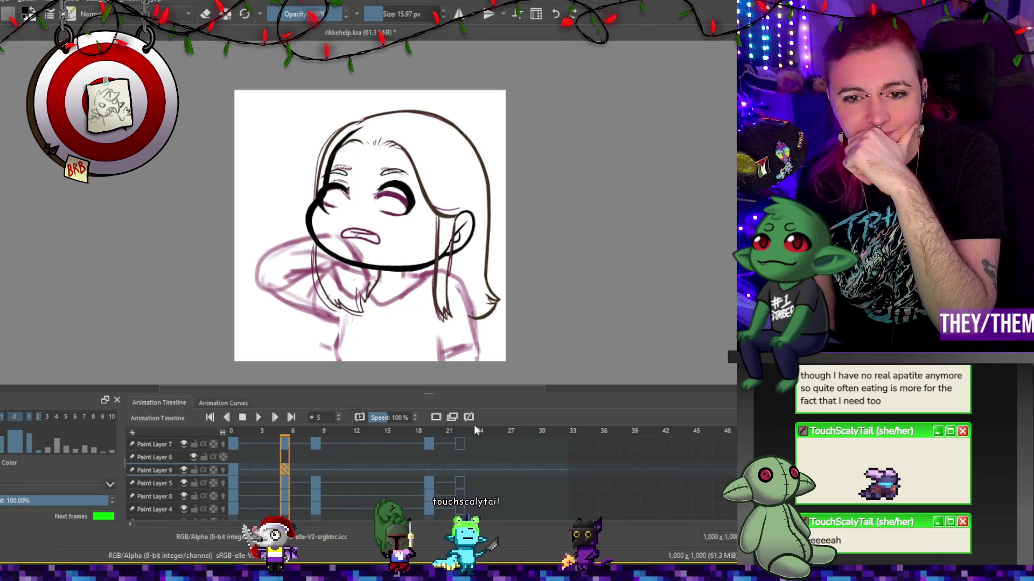
key(ctrl+t)
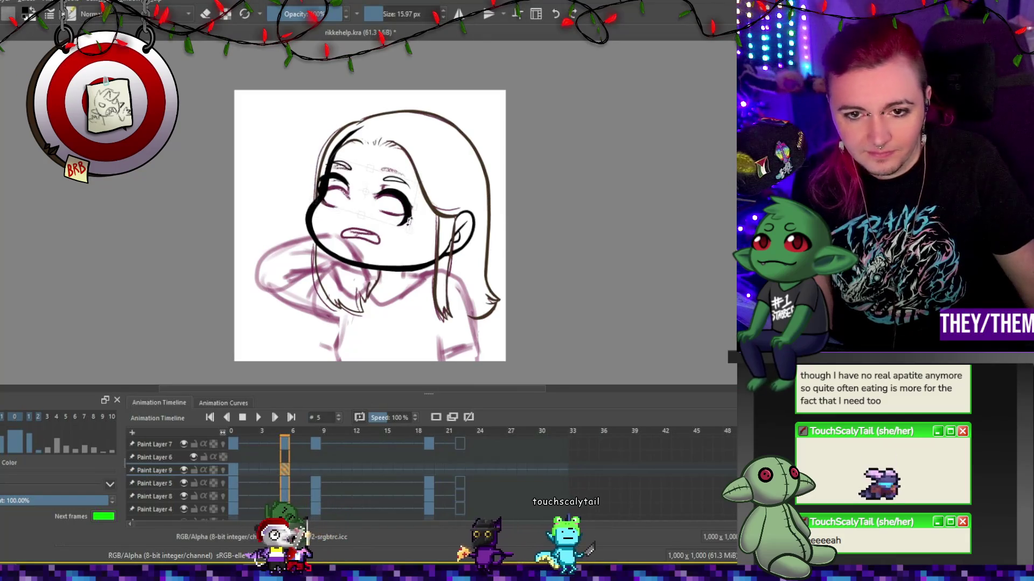
drag(412, 217, 393, 195)
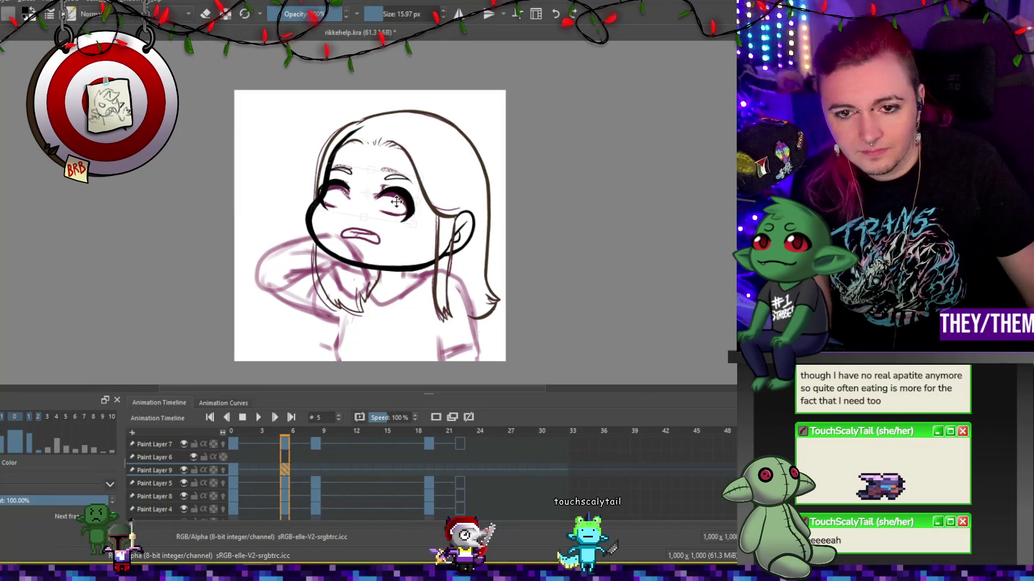
scroll(350, 239, up, 5)
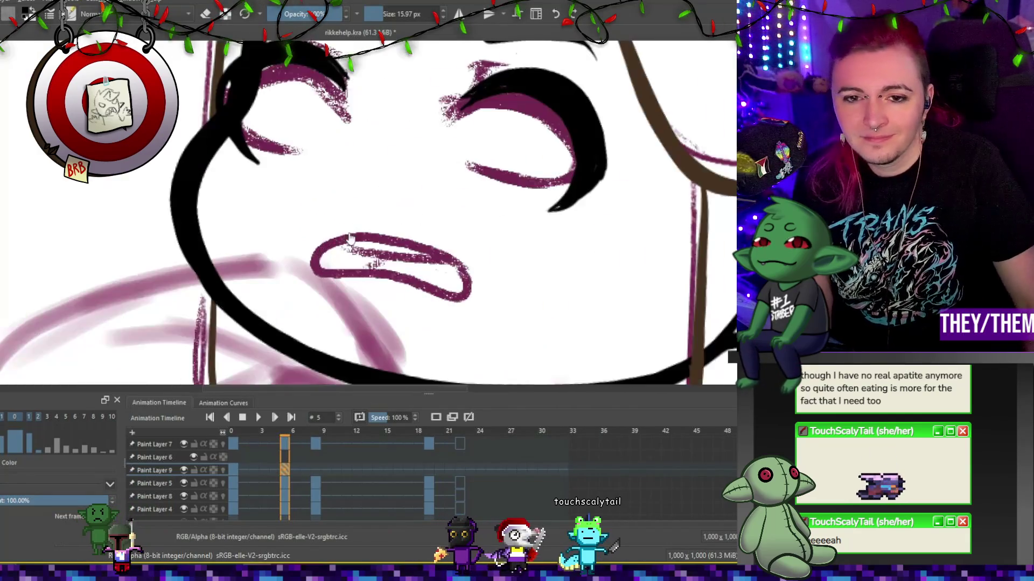
scroll(350, 239, down, 5)
scroll(339, 194, up, 2)
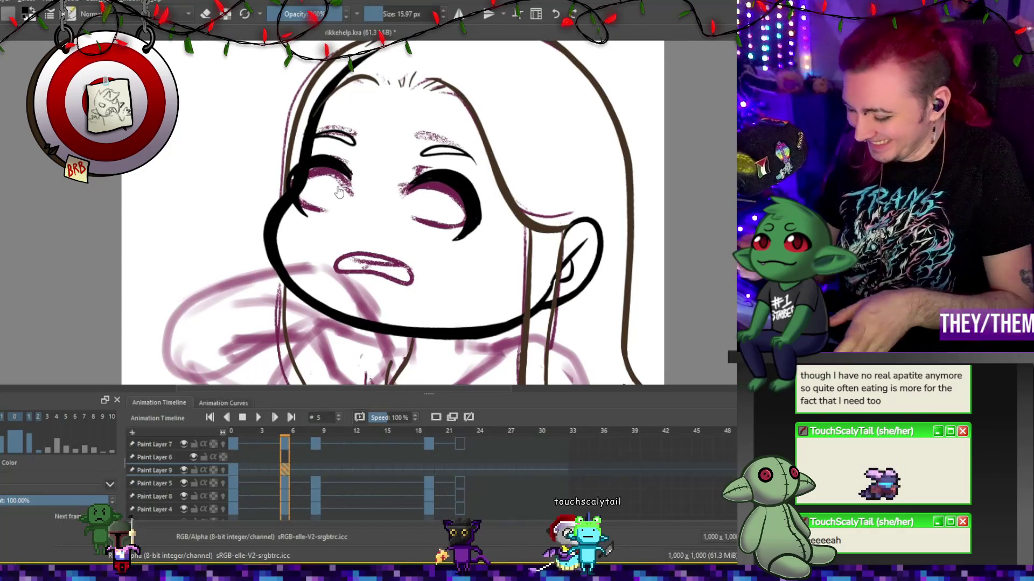
key(e)
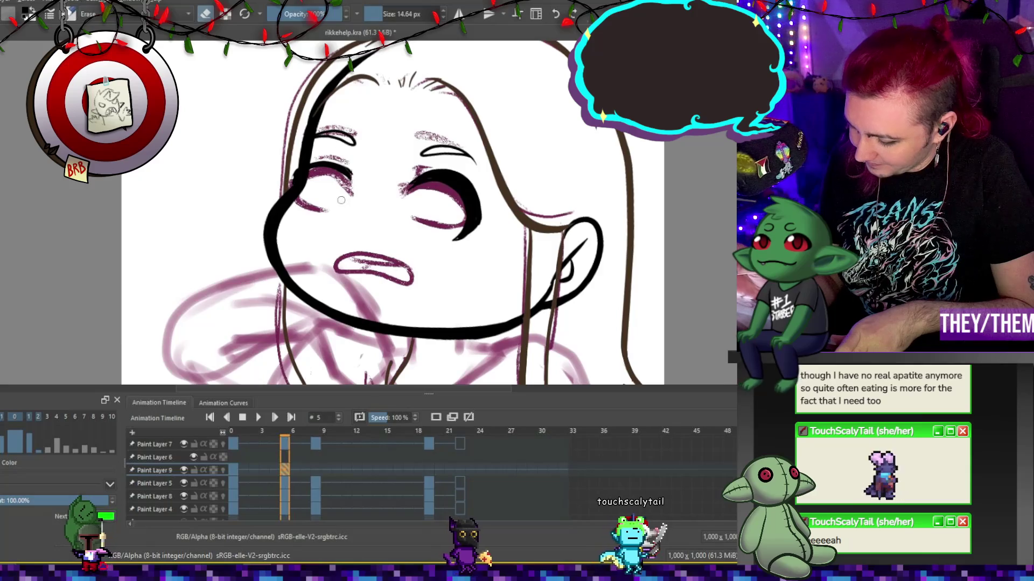
key(e)
key(ctrl+t)
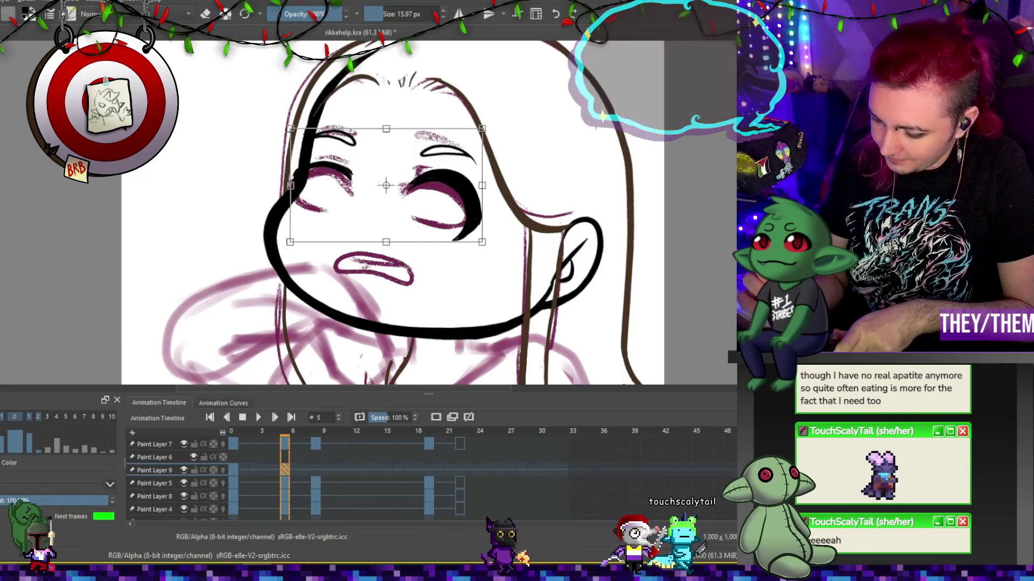
Set the brush to about 17 px and touch up the right eye's lash and brow strokes.
key(Escape)
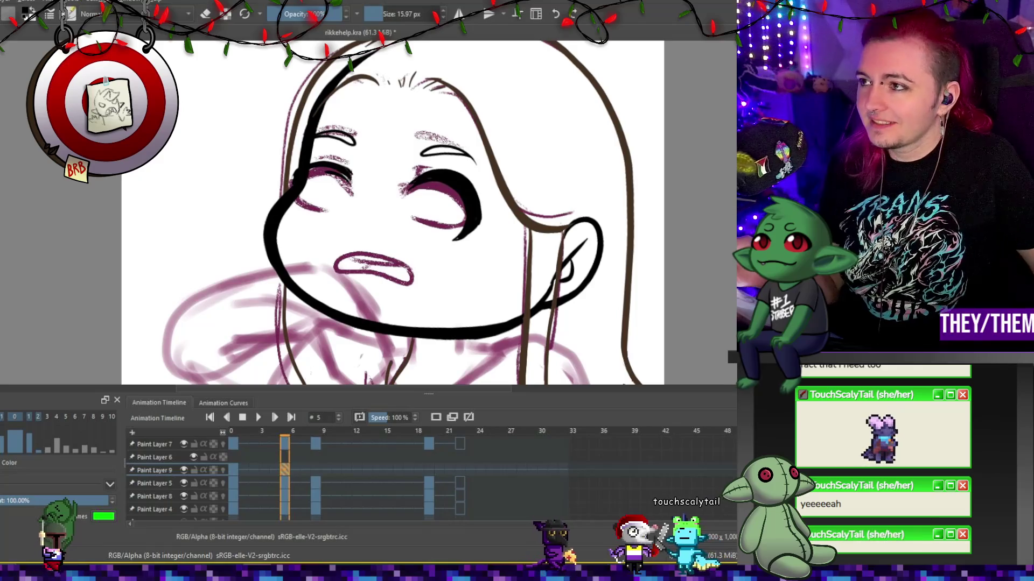
click(442, 12)
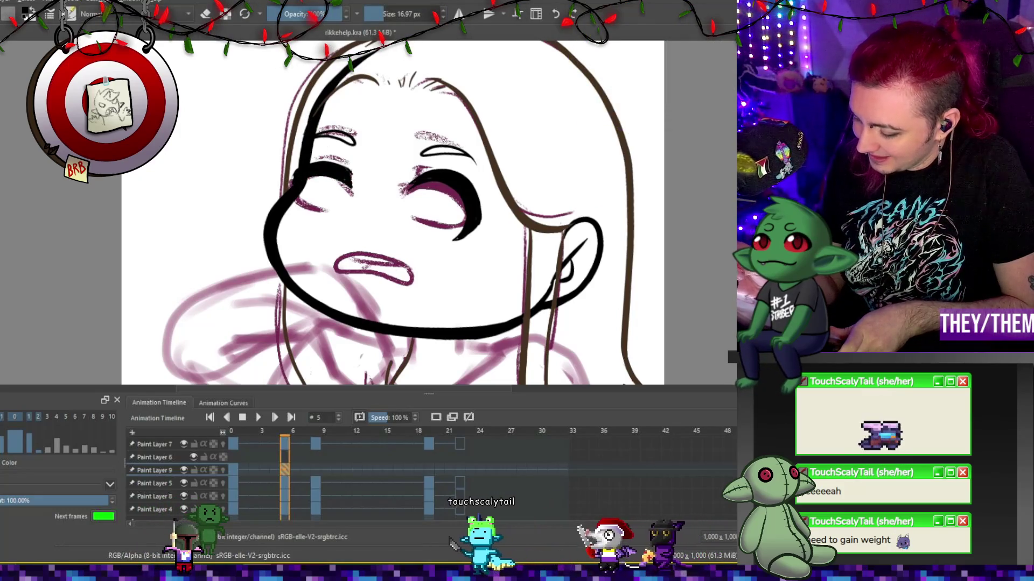
key(e)
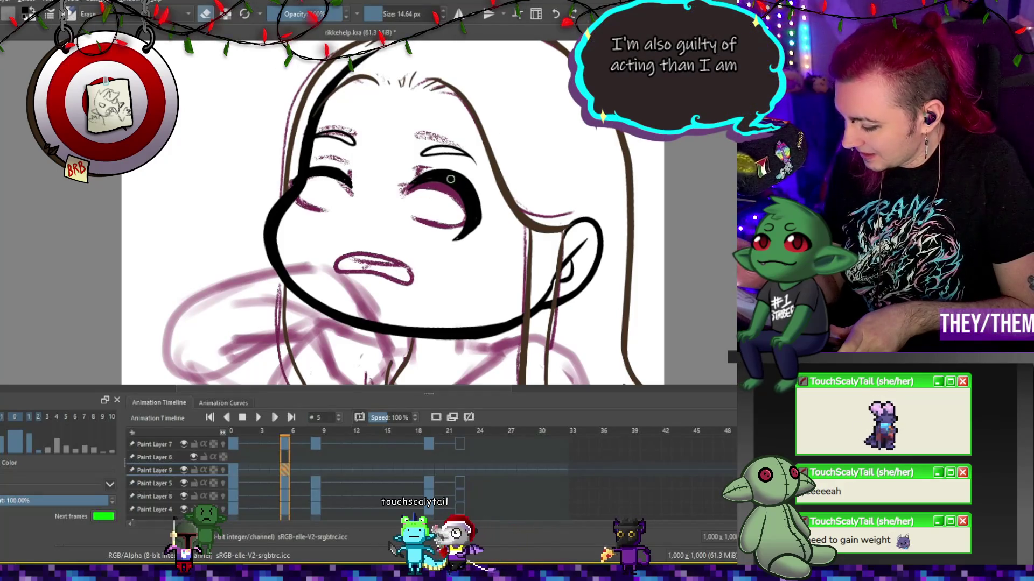
drag(471, 182, 444, 174)
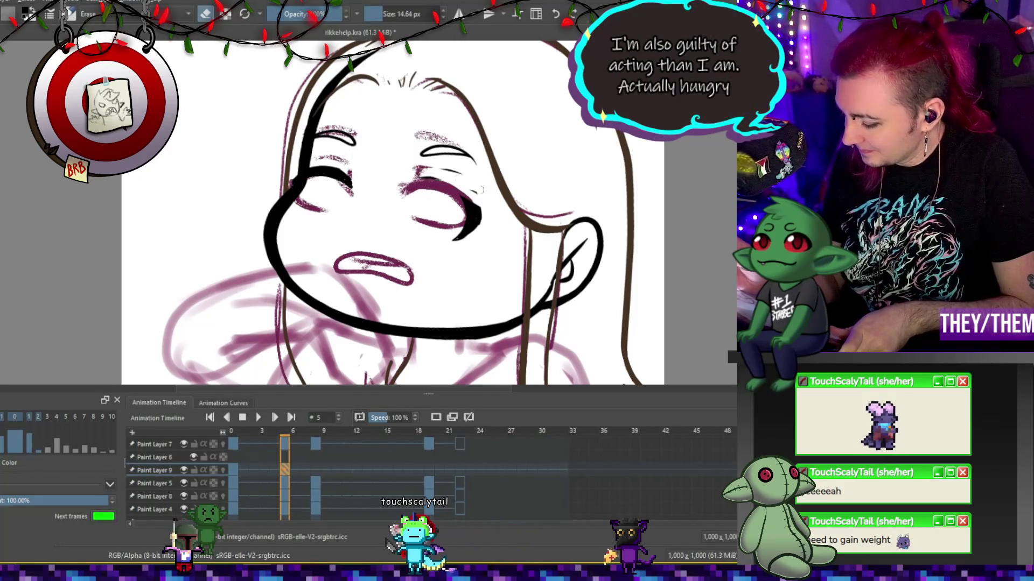
key(e)
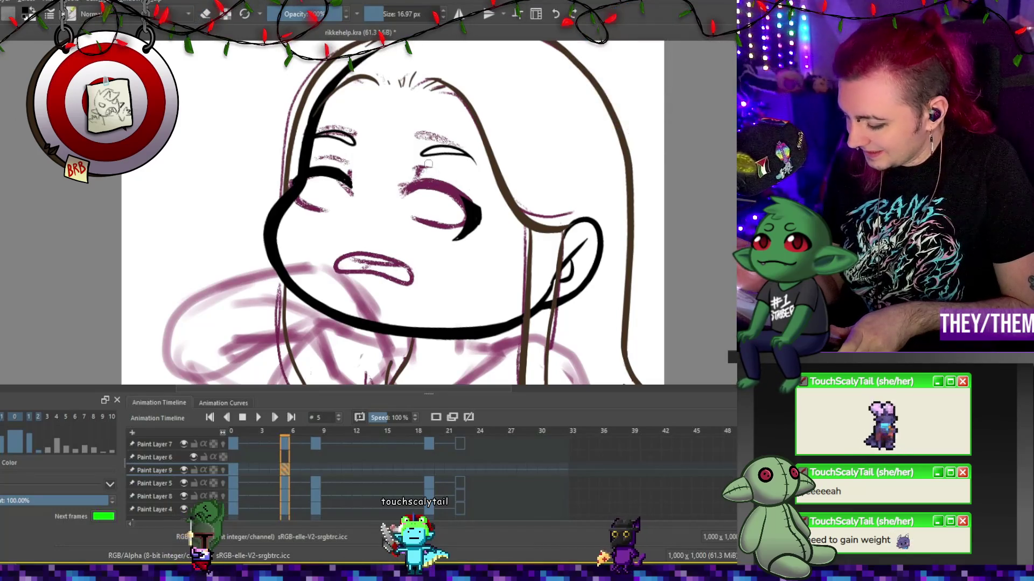
drag(436, 182, 477, 215)
key(ctrl+z)
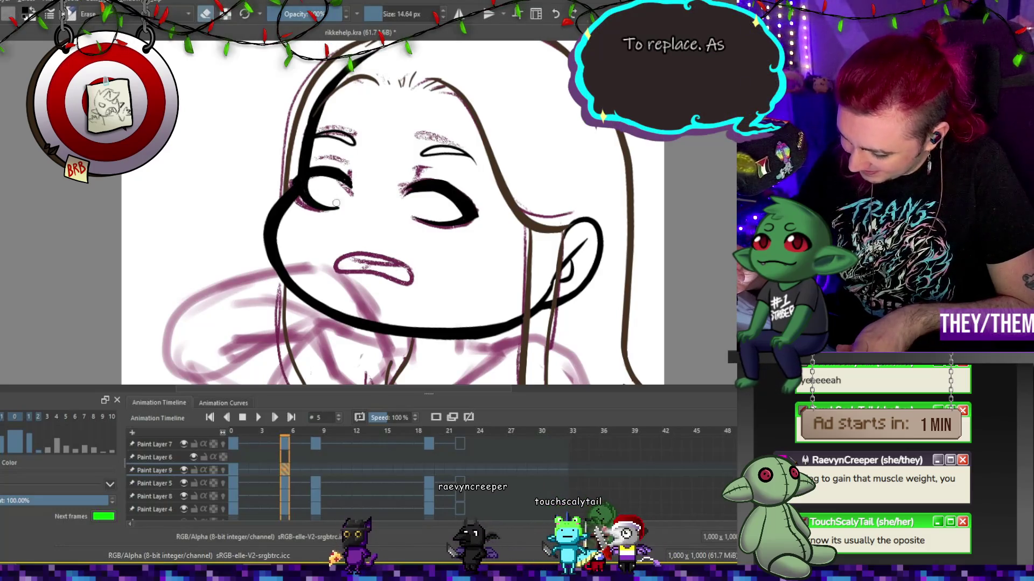
key(e)
key(e)
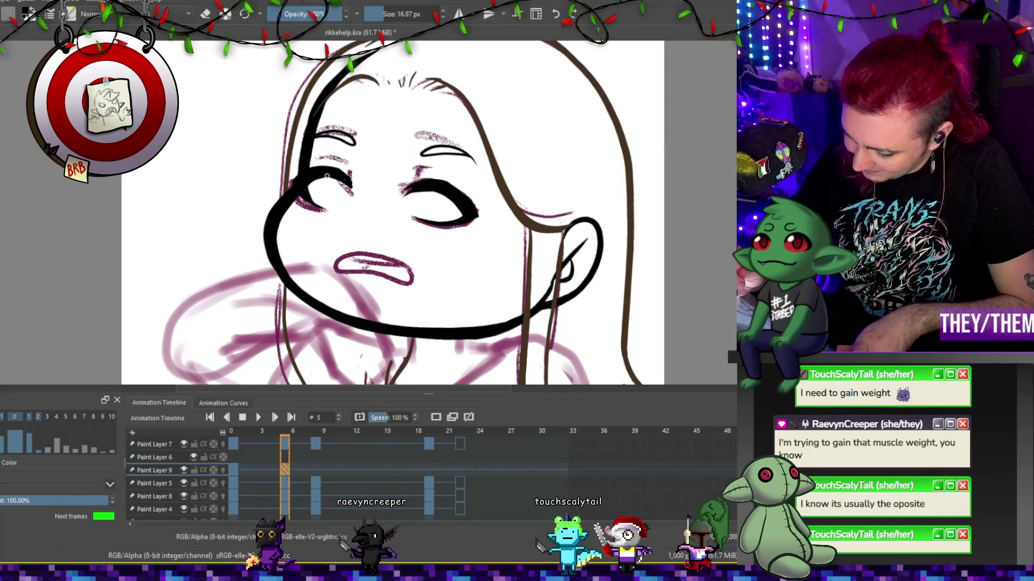
drag(417, 175, 448, 172)
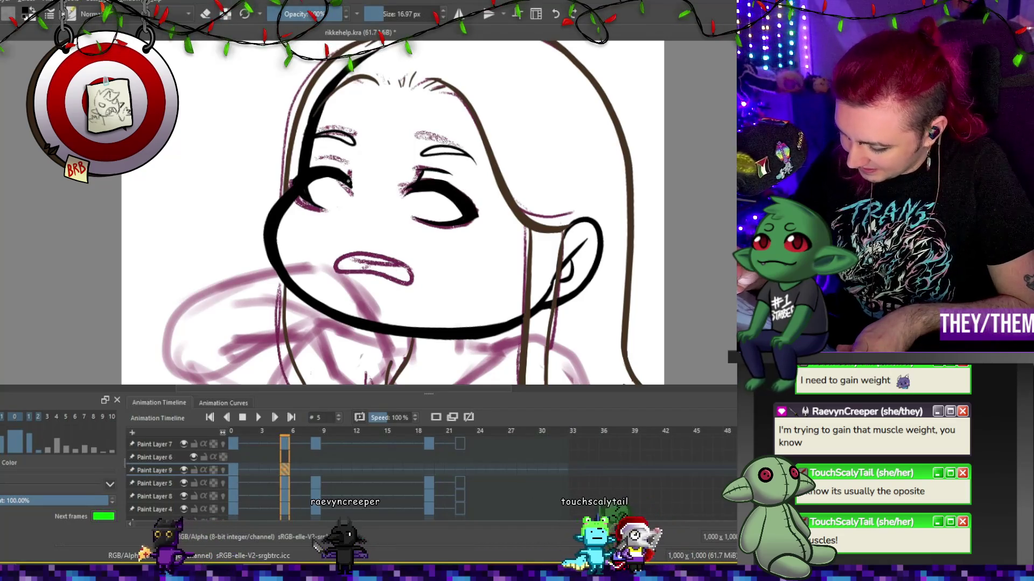
Add a short stroke at the left eye's corner and erase stray marks near it.
drag(351, 161, 346, 177)
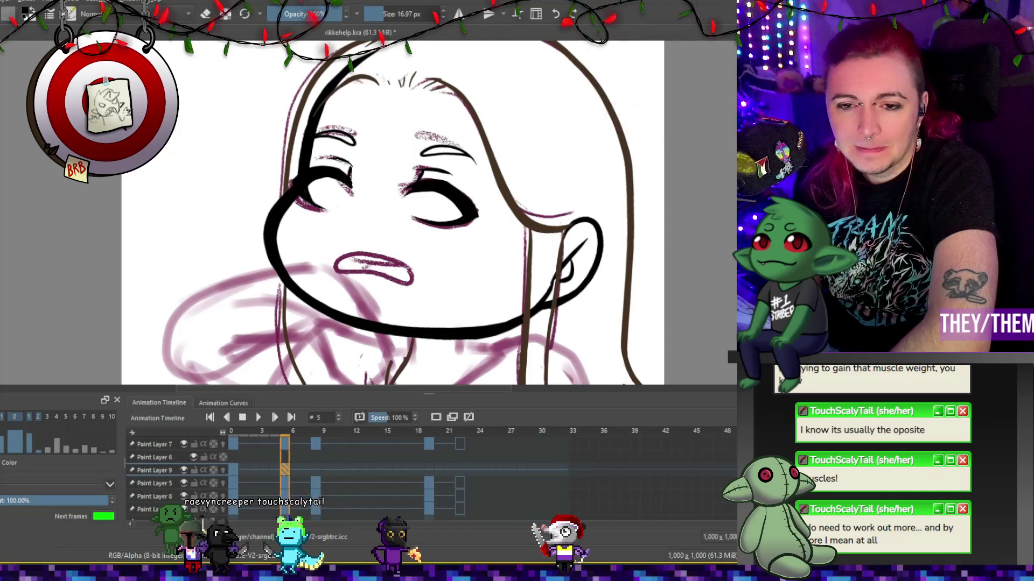
scroll(377, 175, down, 3)
scroll(349, 162, up, 3)
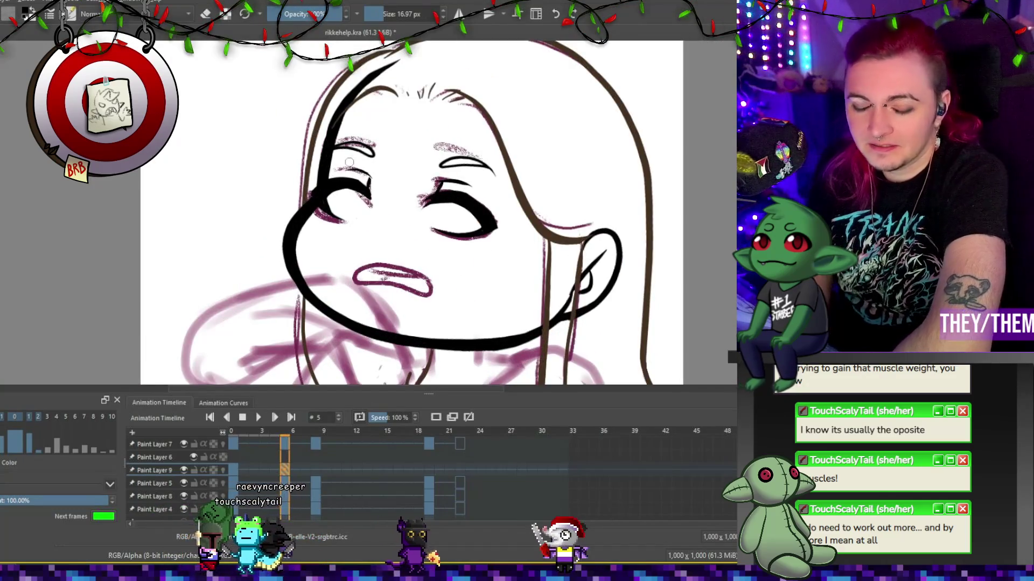
key(e)
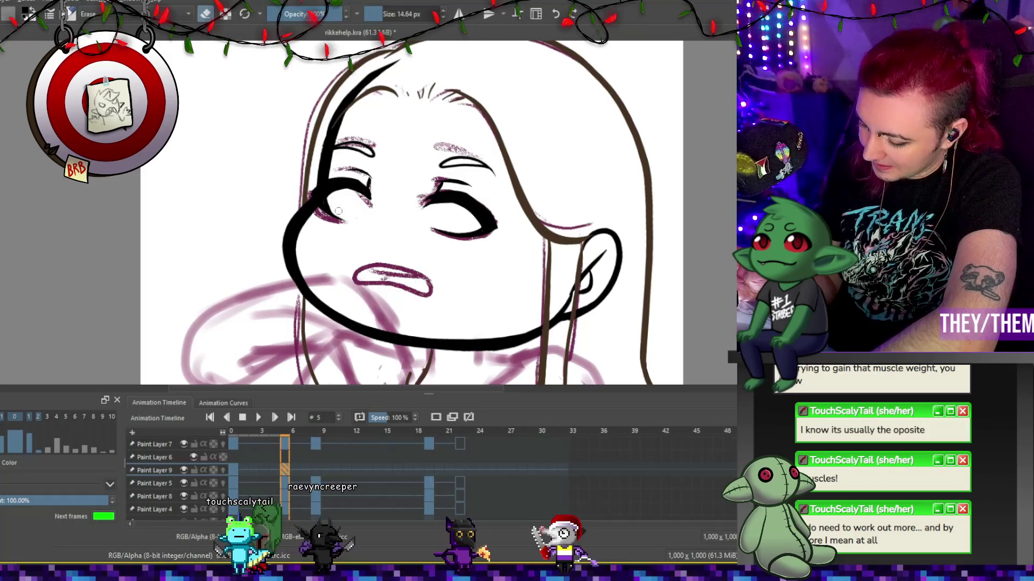
drag(341, 212, 331, 202)
Move to frame 8 and create an empty keyframe there.
key(e)
key(alt+period)
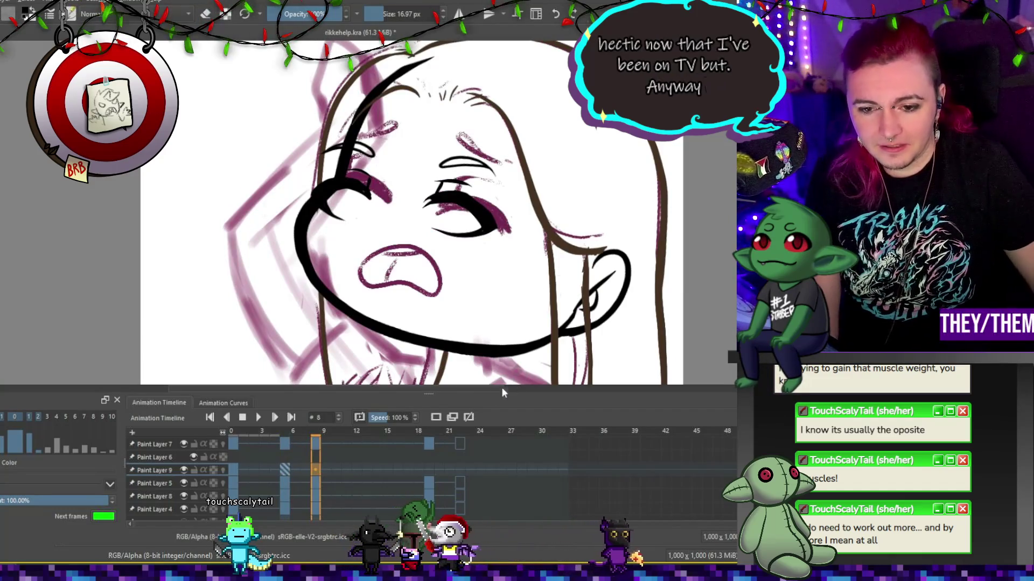
click(442, 417)
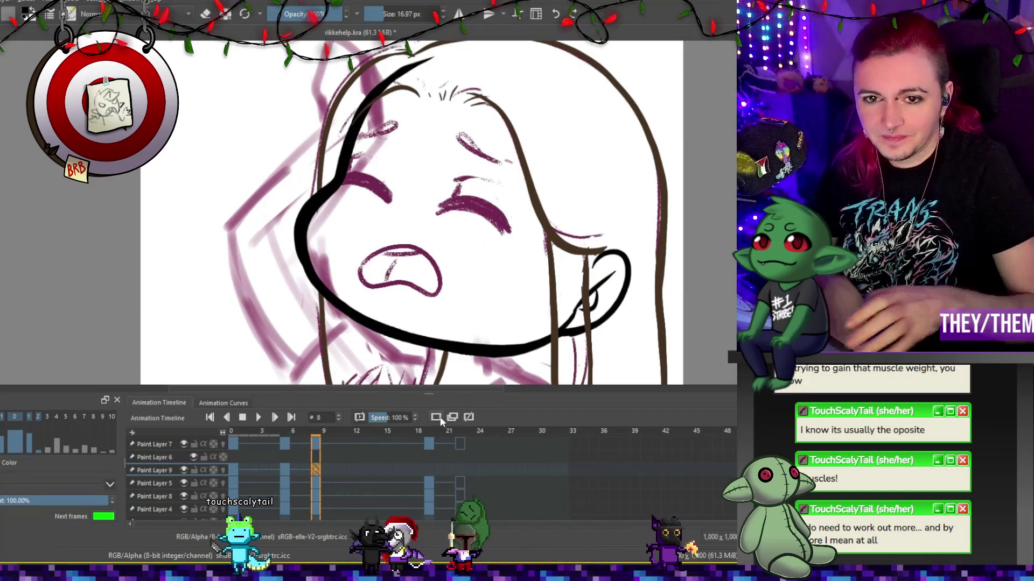
Ink the closed right eye and the brow above it on frame 8 in thick black.
mouse_move(505, 215)
mouse_down()
mouse_move(476, 196)
mouse_move(441, 198)
mouse_move(504, 230)
mouse_up()
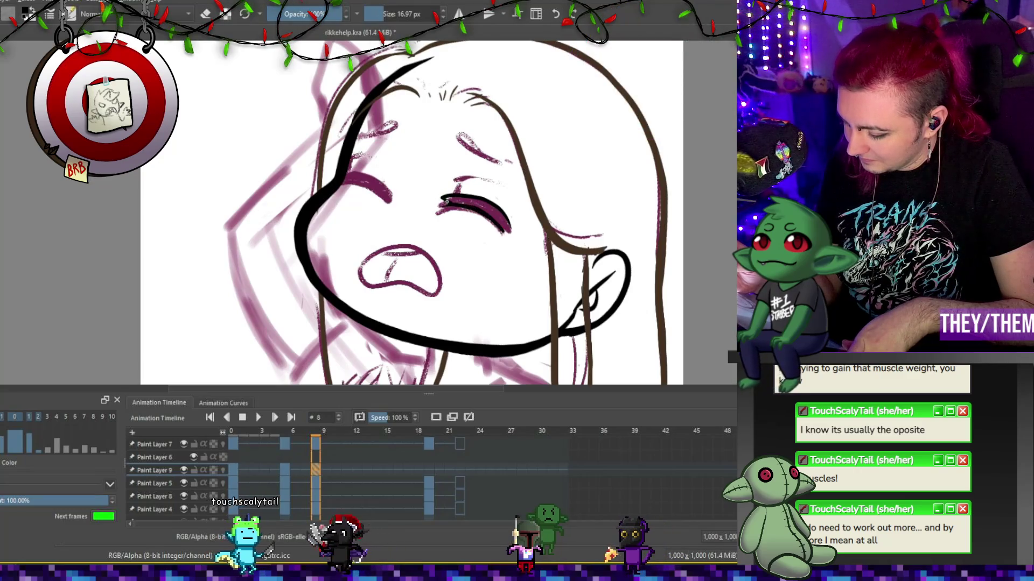
drag(442, 199, 473, 206)
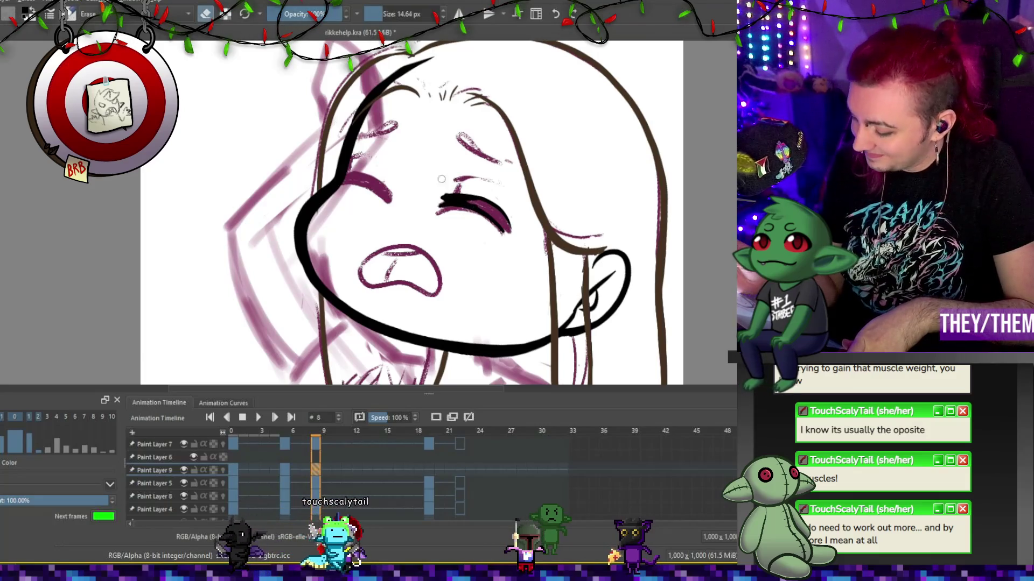
key(e)
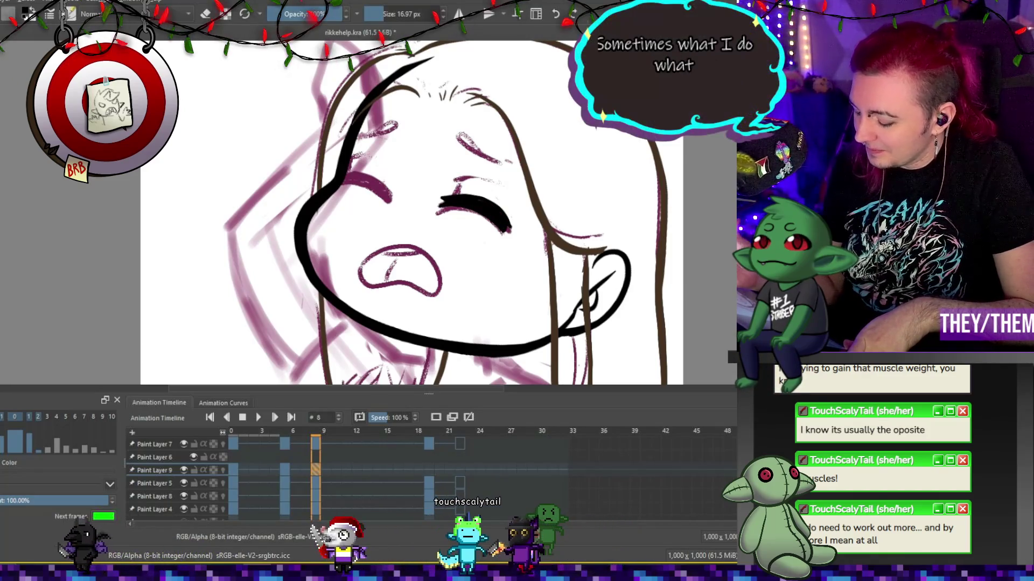
key(e)
key(e)
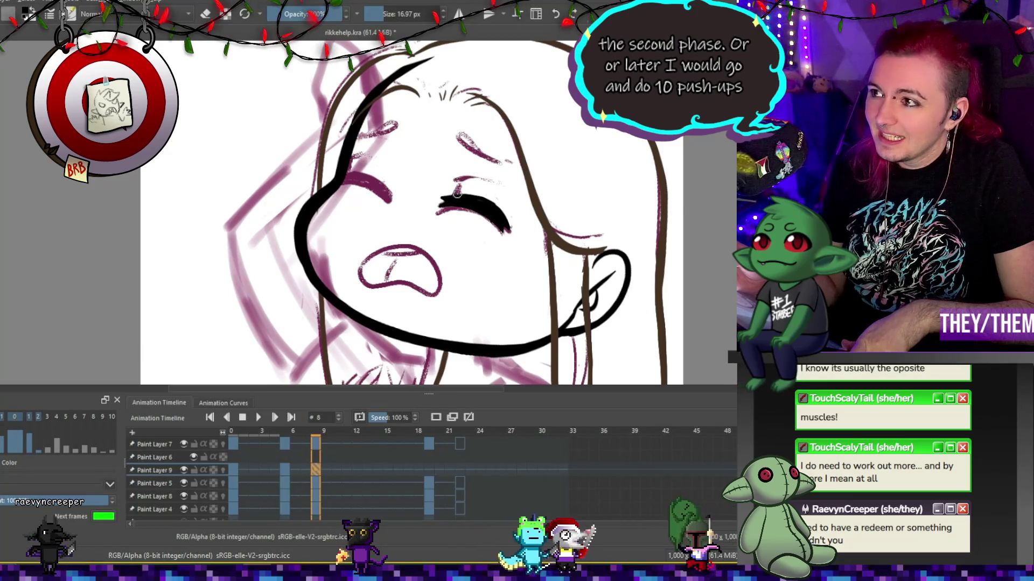
mouse_move(457, 178)
mouse_down()
mouse_move(455, 198)
mouse_move(478, 176)
mouse_move(490, 182)
mouse_up()
key(e)
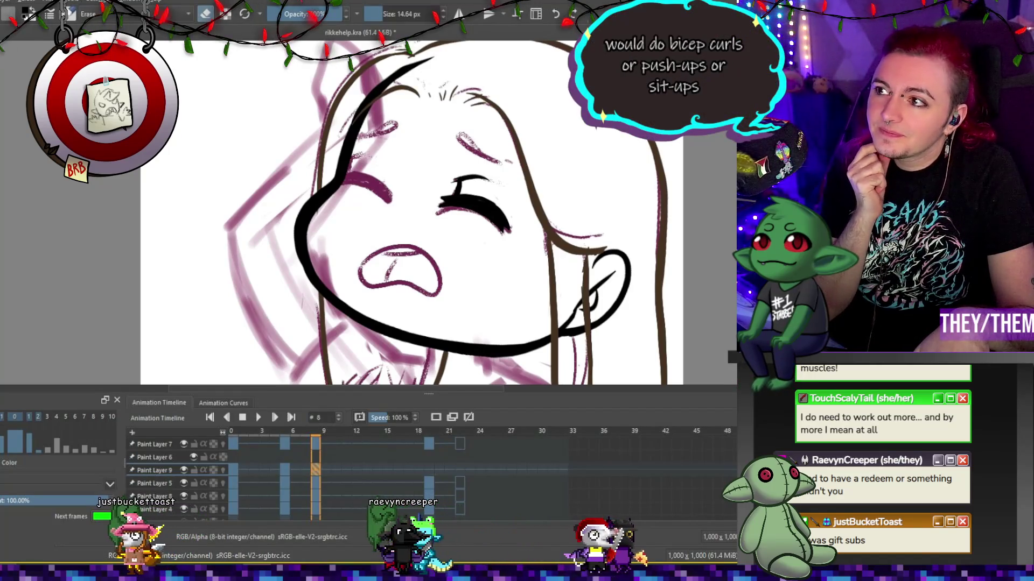
key(e)
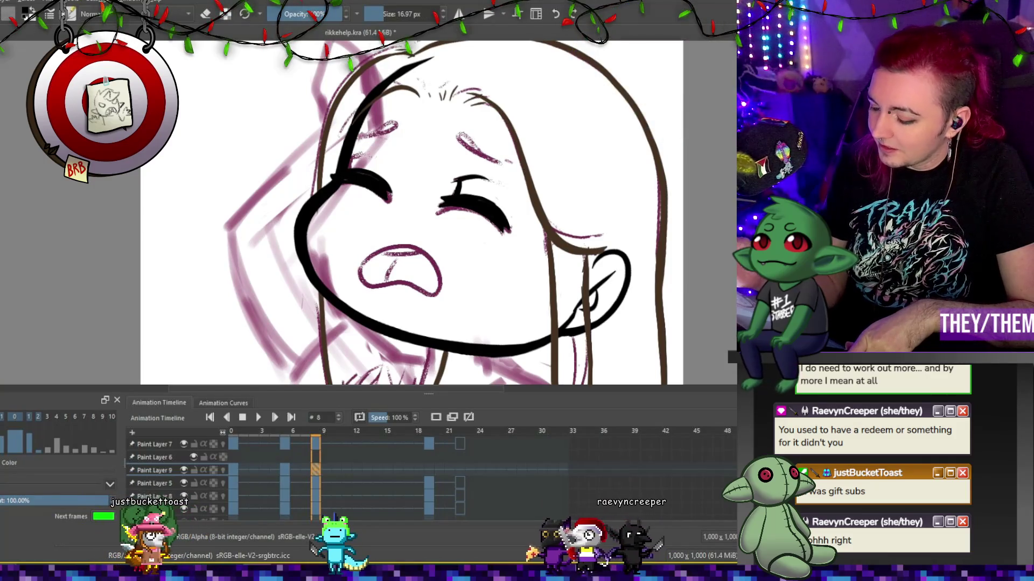
key(e)
key(e)
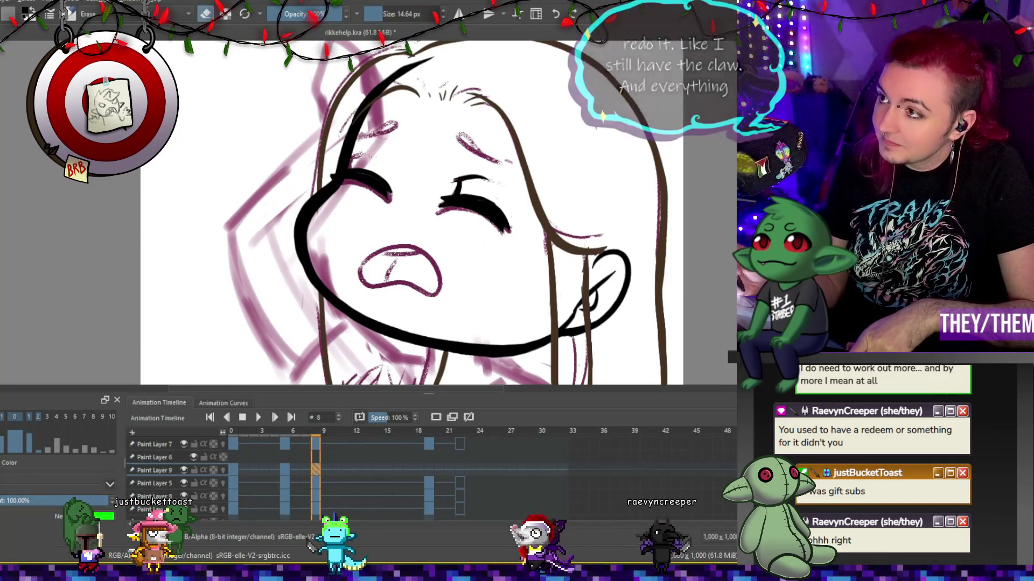
Play the head-turn animation to check the motion.
key(space)
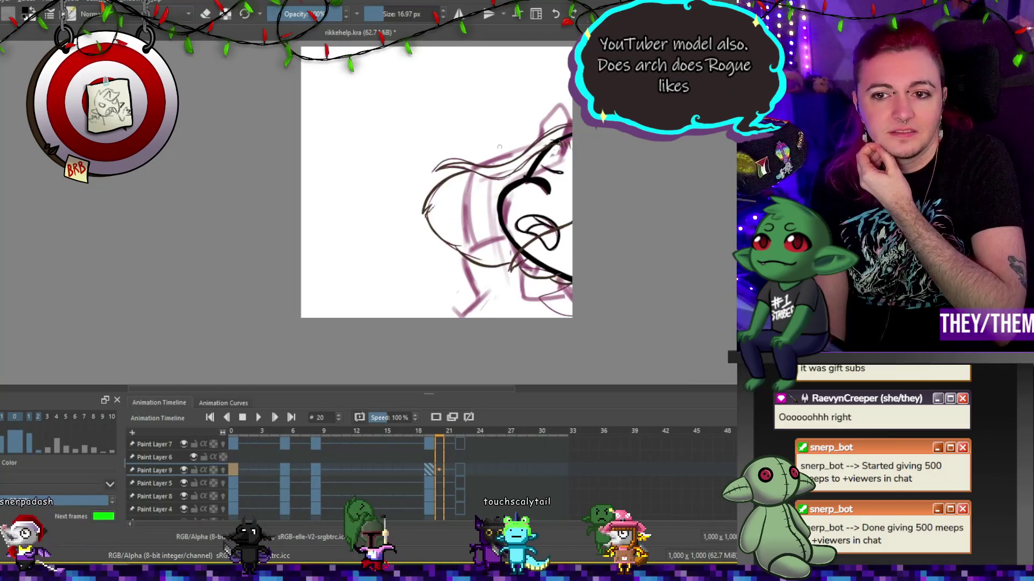
scroll(243, 215, up, 3)
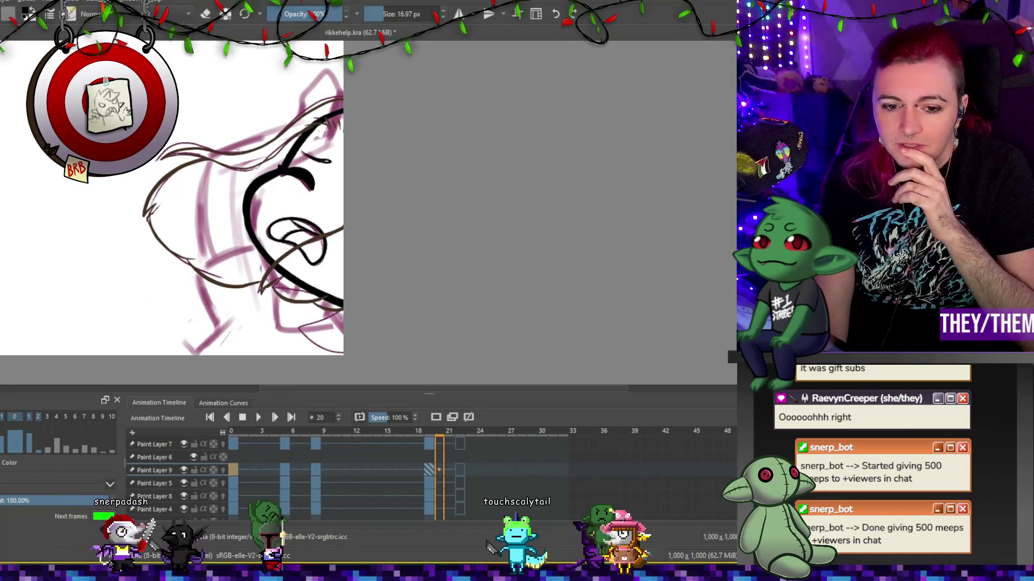
click(260, 421)
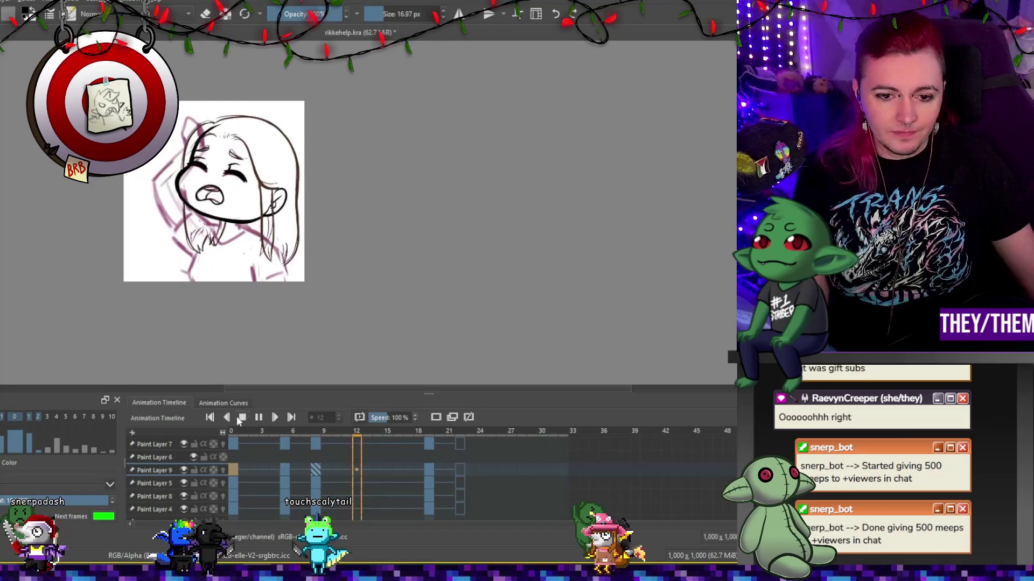
Zoom the canvas in on frame 0's unfinished neck and shoulders.
scroll(224, 257, down, 3)
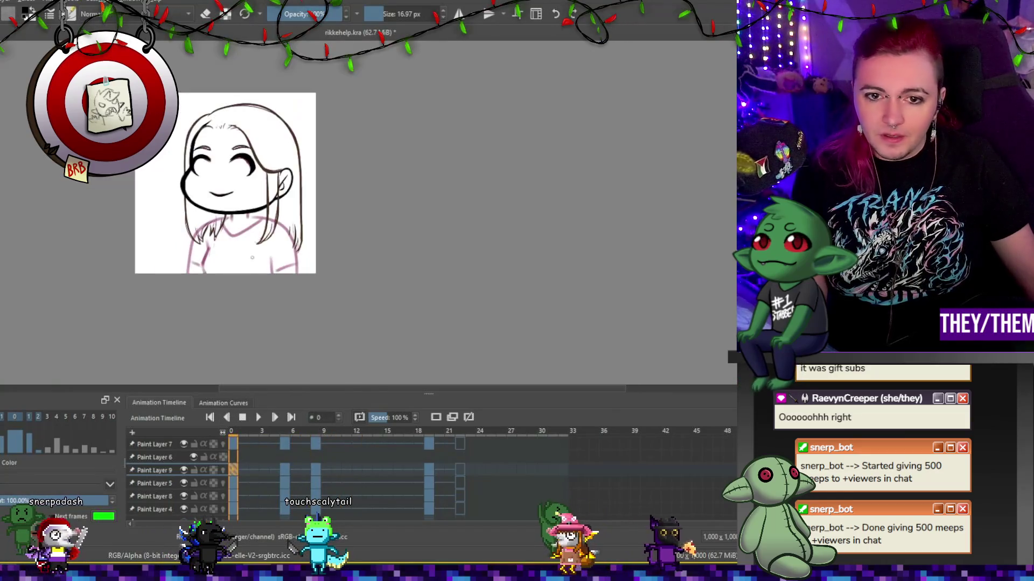
scroll(250, 247, up, 2)
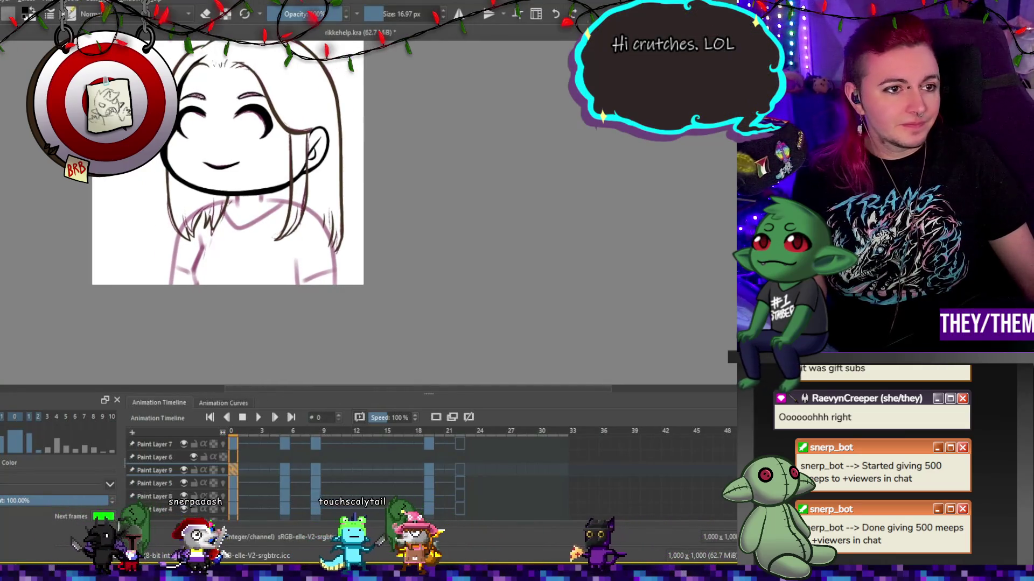
scroll(178, 226, down, 2)
scroll(178, 226, up, 2)
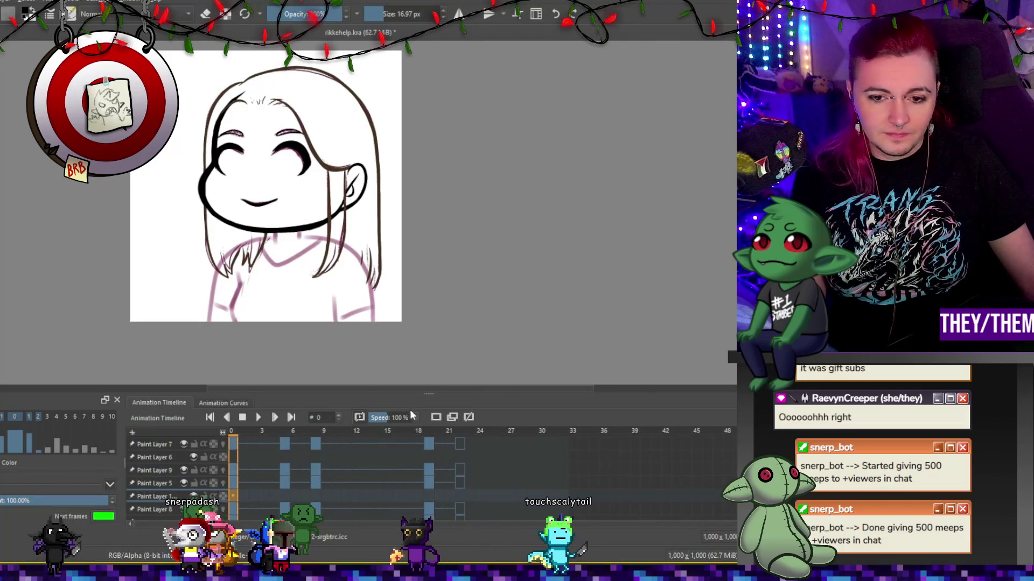
scroll(307, 203, down, 2)
scroll(307, 203, up, 3)
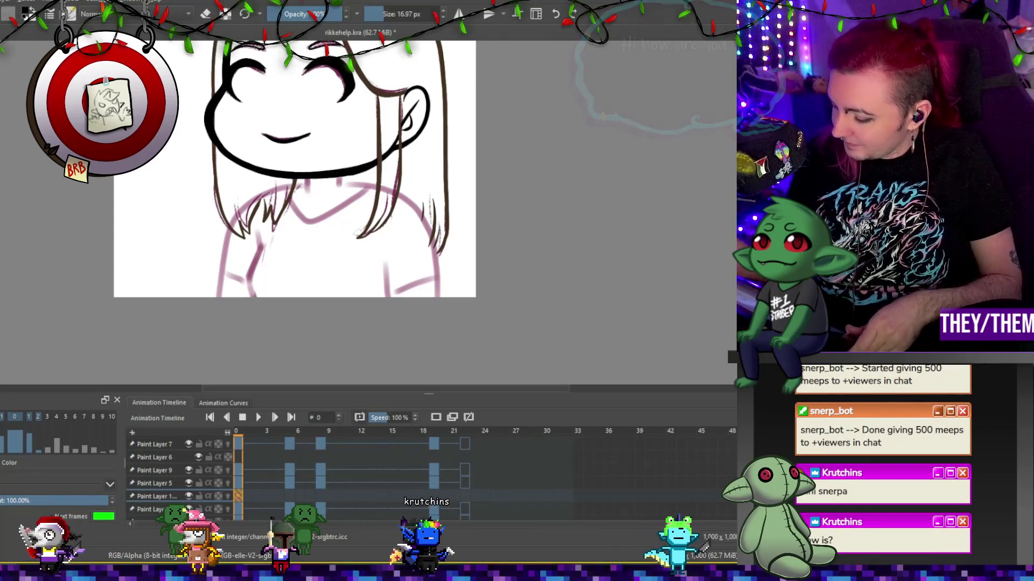
Ink the neck line under the chin and the shoulder line running over the collar.
drag(344, 179, 343, 192)
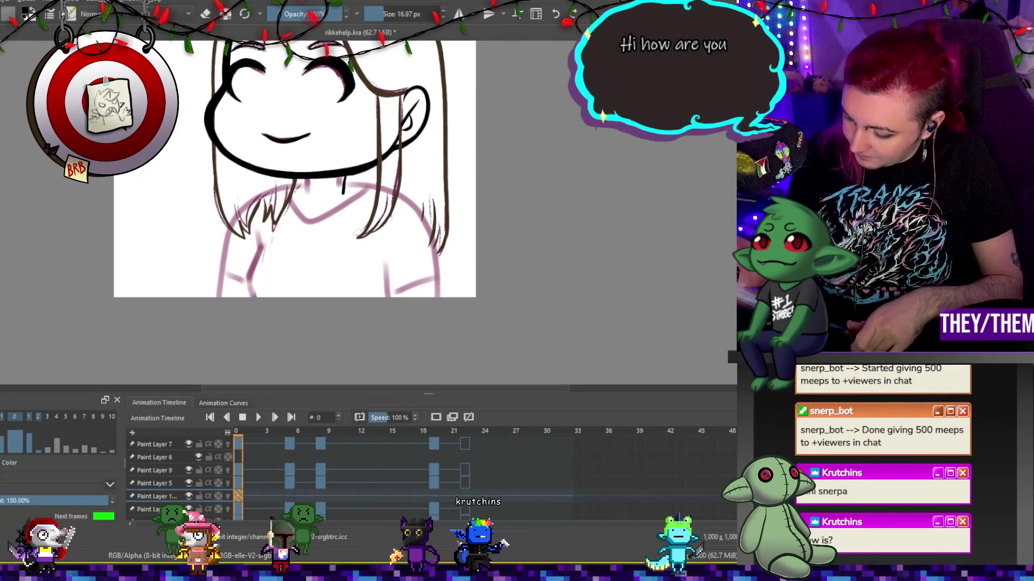
key(ctrl+z)
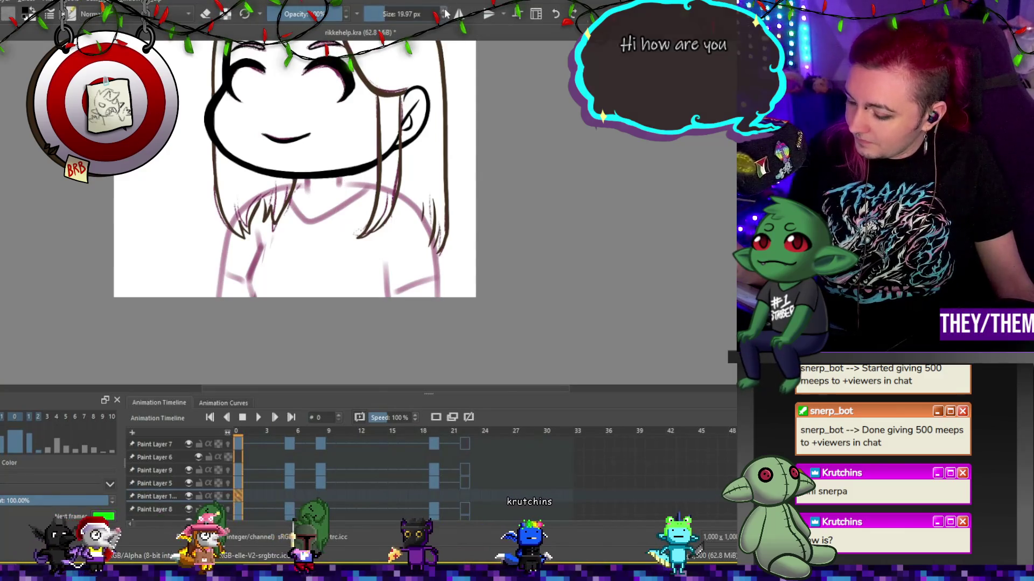
mouse_move(347, 179)
mouse_down()
mouse_move(347, 189)
mouse_move(312, 193)
mouse_up()
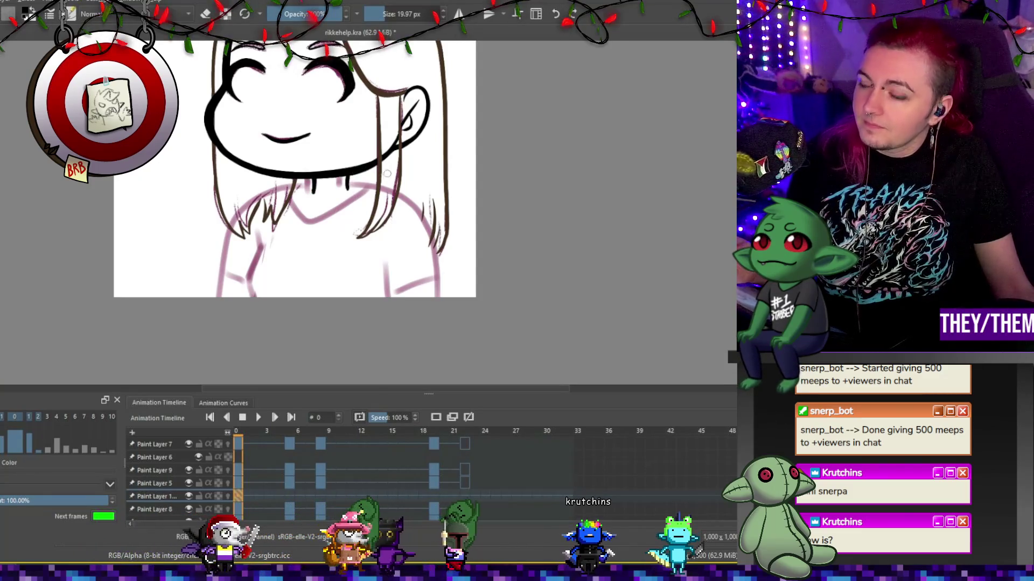
drag(349, 186, 432, 237)
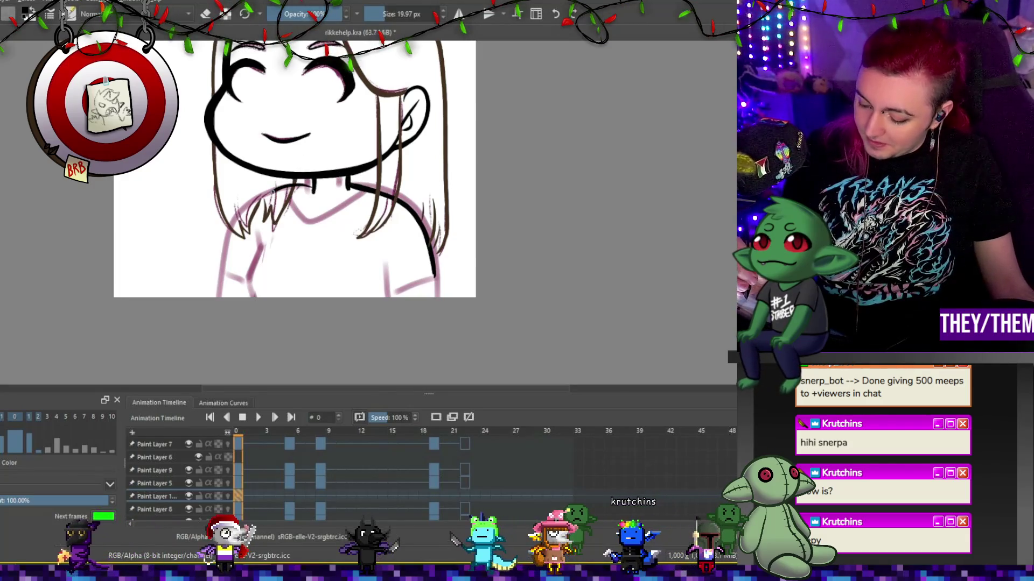
key(ctrl+z)
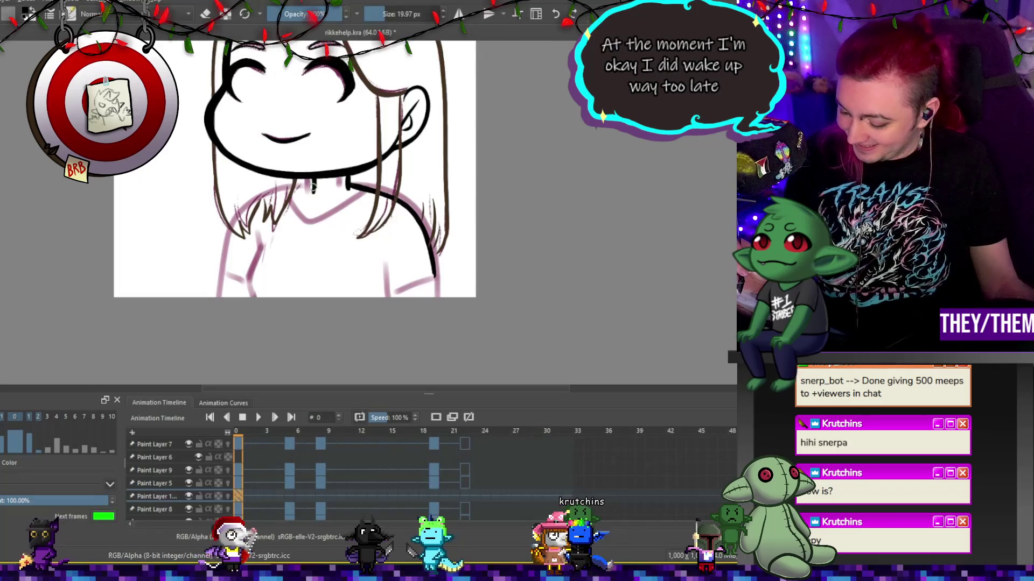
key(ctrl+shift+z)
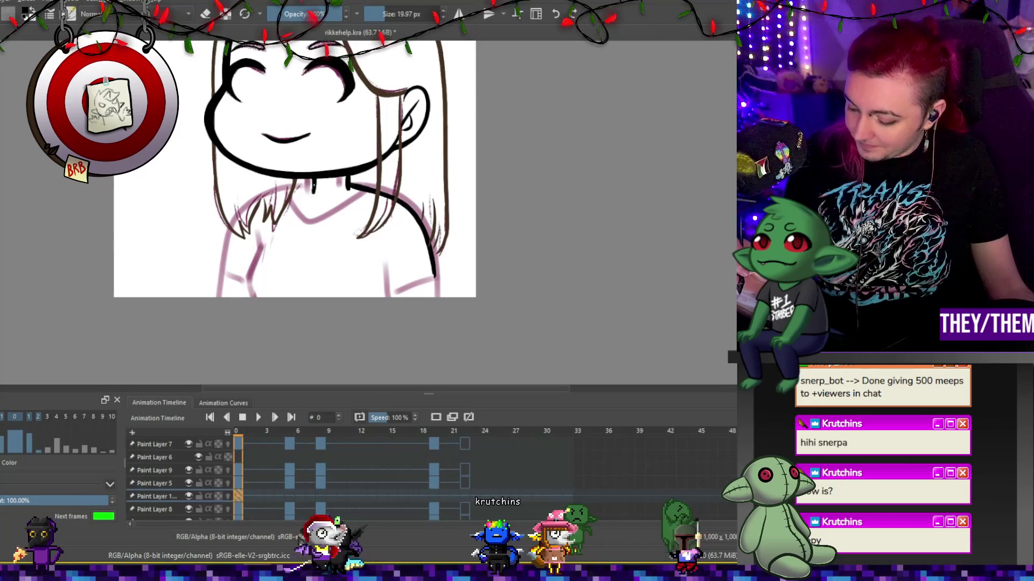
key(ctrl+shift+z)
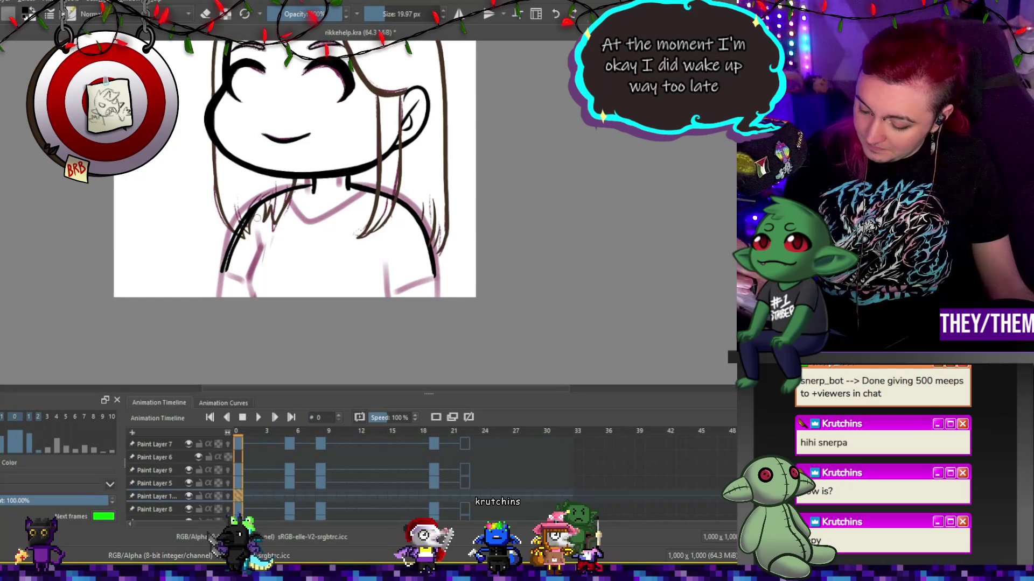
drag(224, 271, 241, 280)
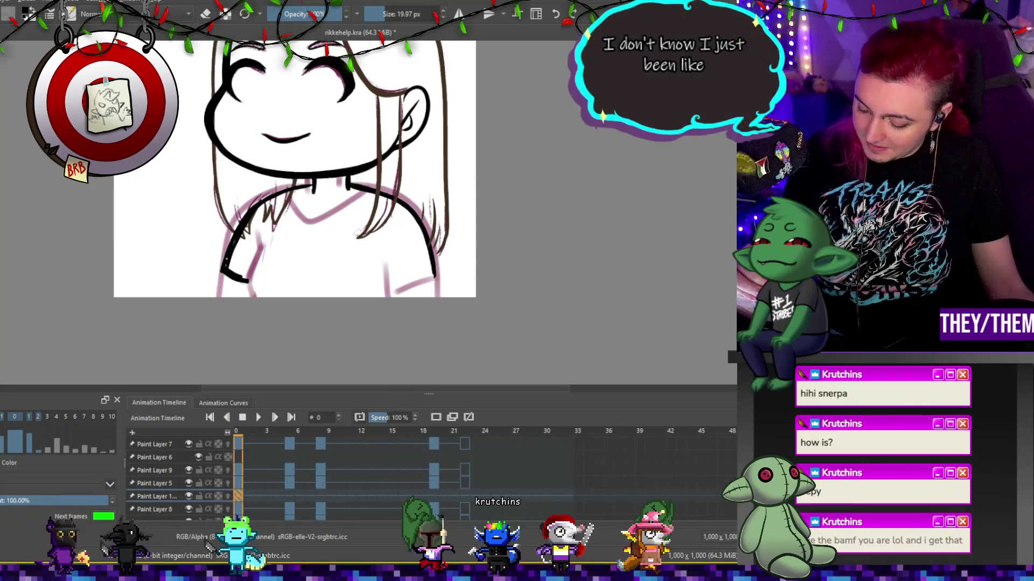
Ink the V-neck collar, the lower-right shoulder and a short left chest line.
key(e)
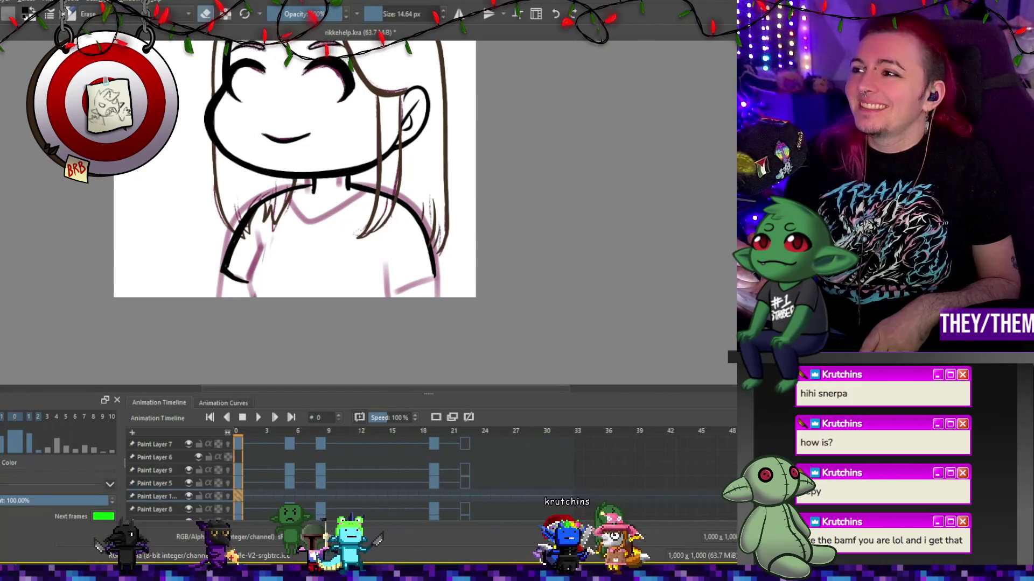
key(e)
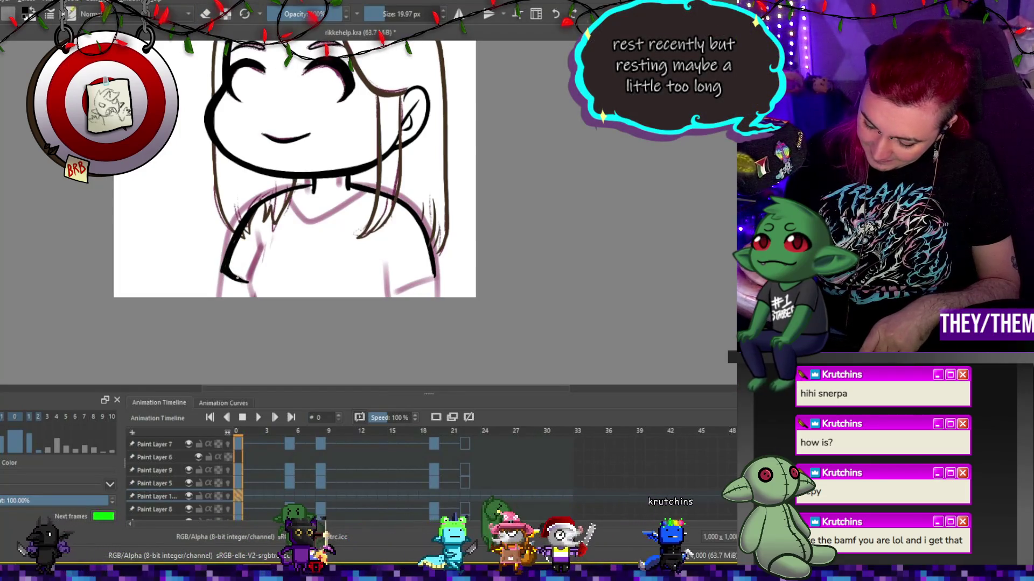
key(e)
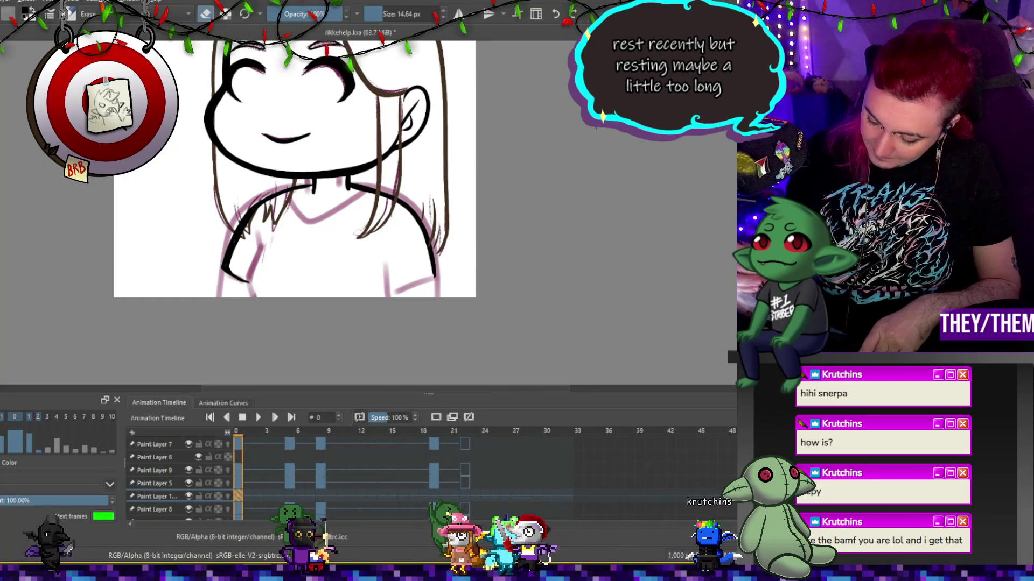
key(e)
drag(294, 200, 311, 221)
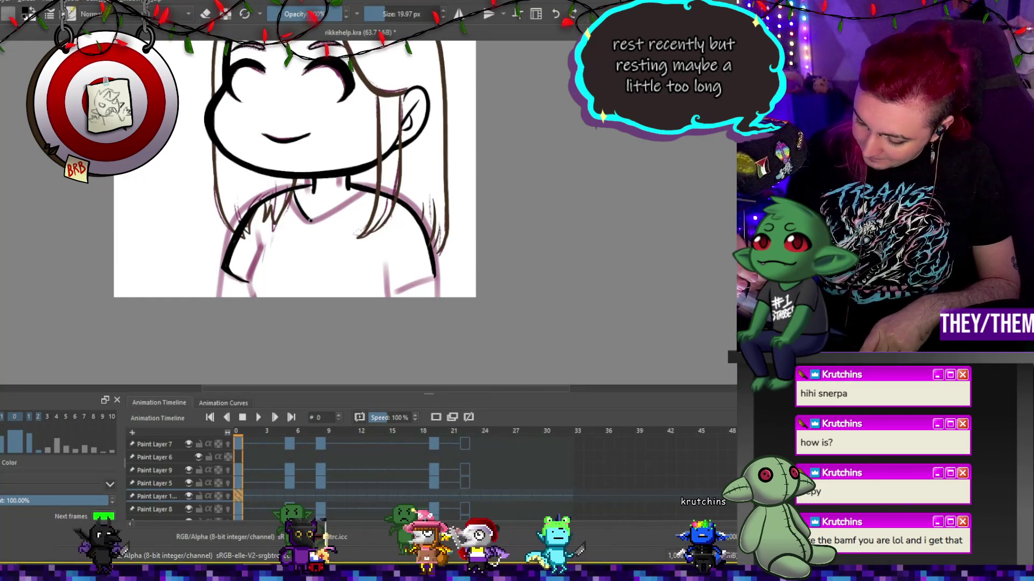
mouse_move(436, 279)
mouse_down()
mouse_move(410, 294)
mouse_move(384, 264)
mouse_up()
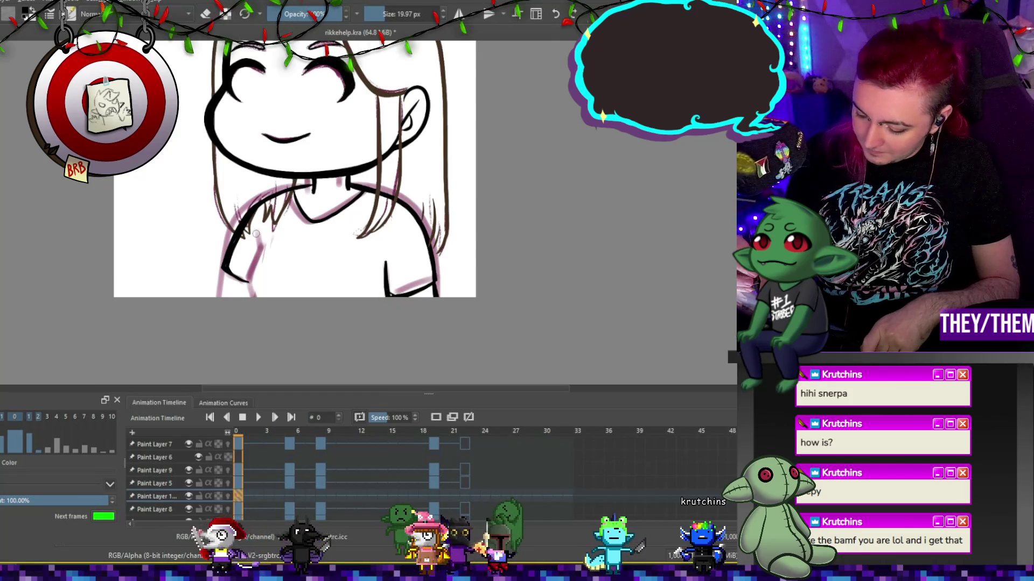
drag(258, 236, 261, 247)
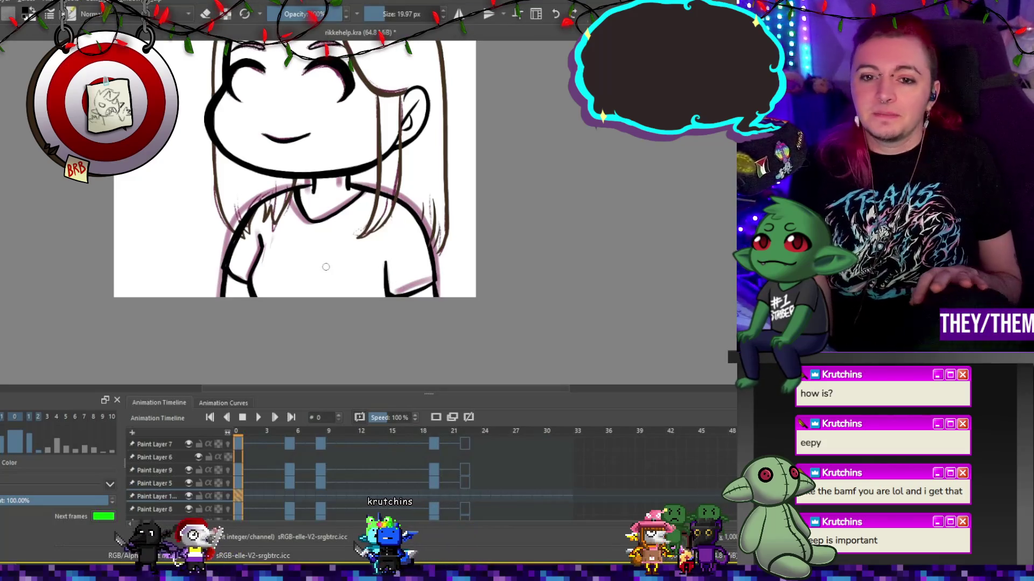
Zoom out and check the body lineart on frames 5 and 8.
scroll(326, 267, down, 3)
scroll(328, 266, up, 3)
scroll(330, 265, down, 2)
scroll(333, 265, up, 3)
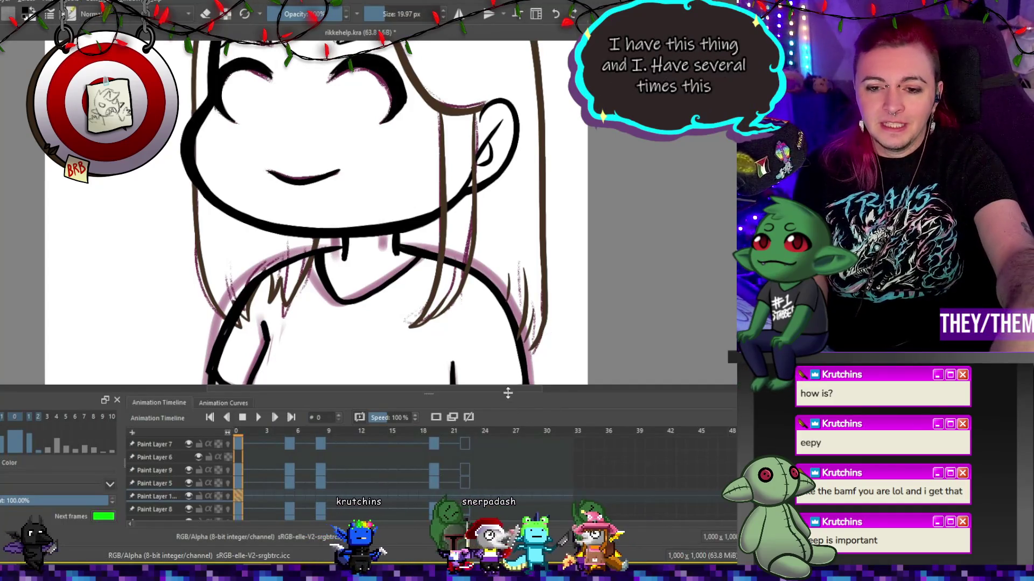
scroll(488, 261, down, 5)
scroll(489, 261, up, 2)
scroll(488, 261, down, 3)
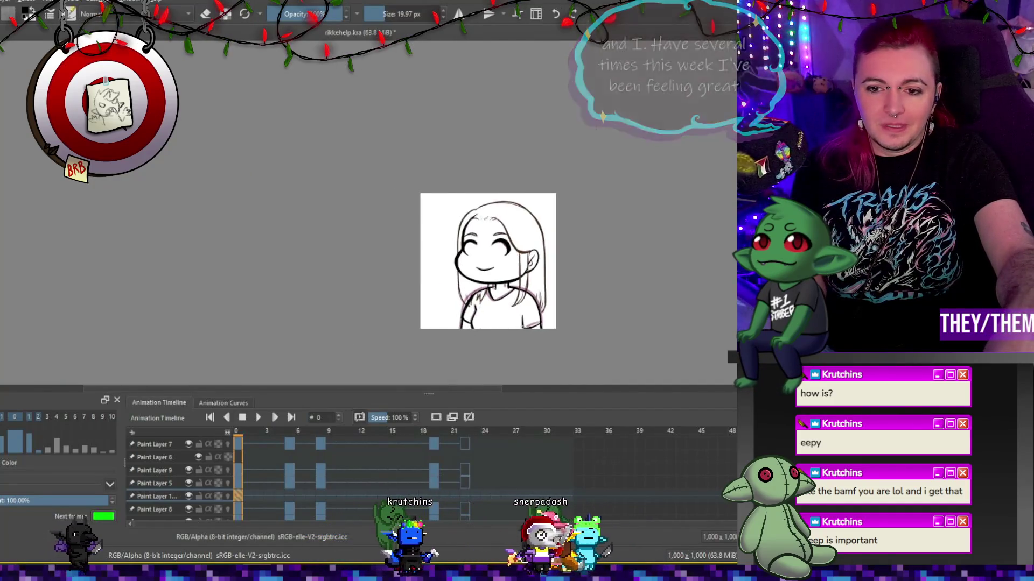
scroll(388, 172, up, 3)
scroll(447, 226, down, 1)
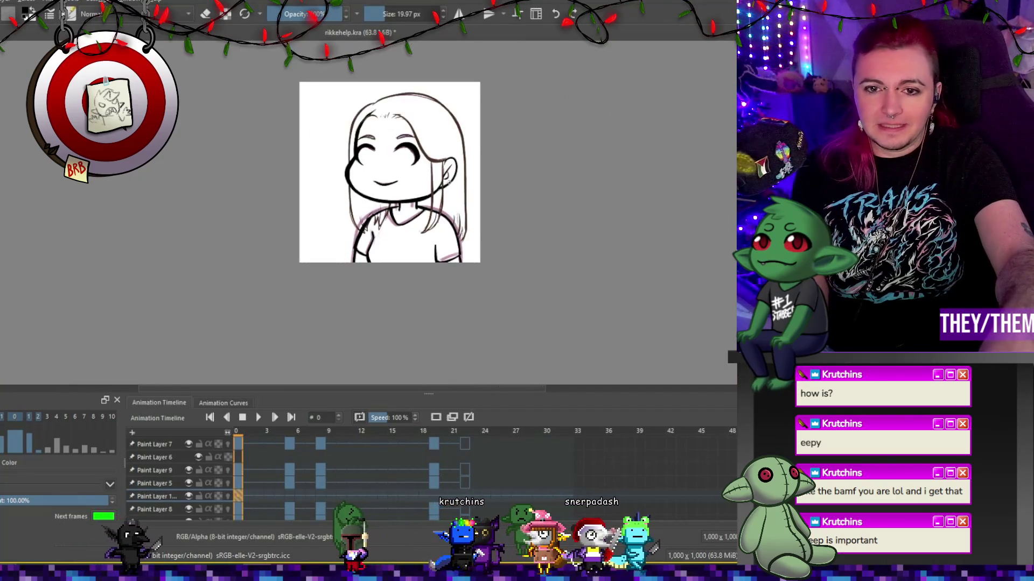
scroll(435, 138, up, 1)
click(288, 496)
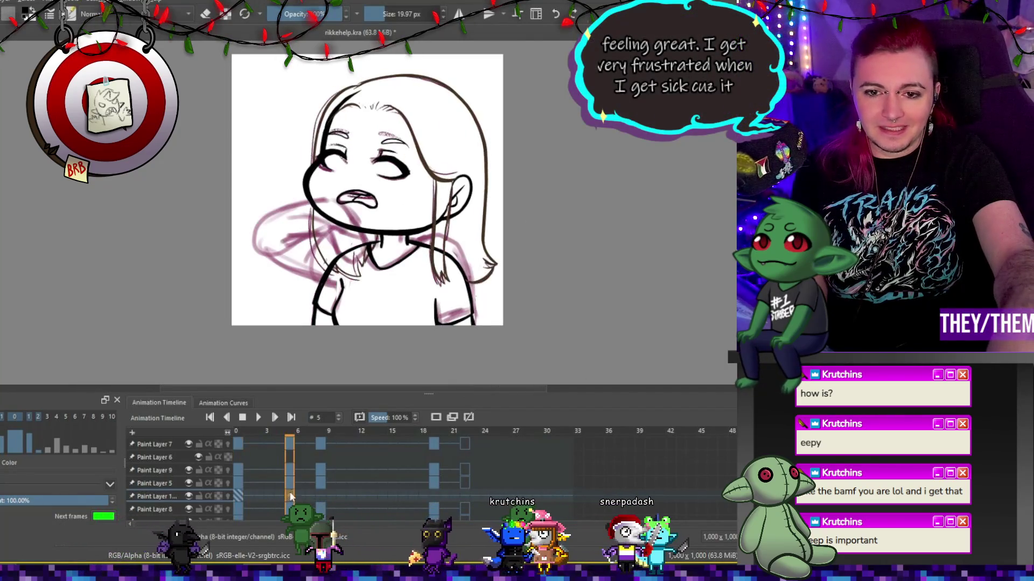
click(322, 495)
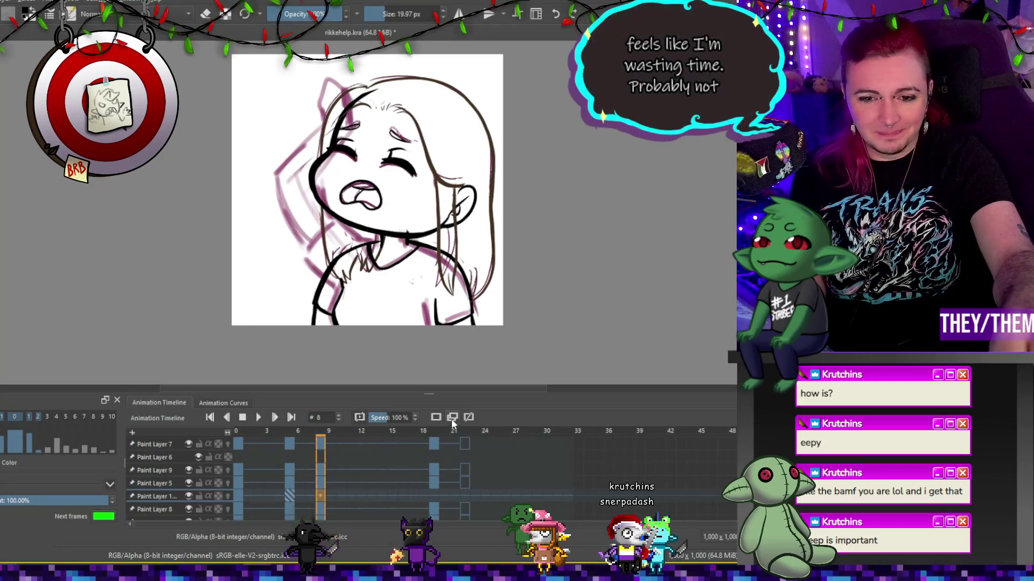
Paste the body lineart into a new keyframe at frame 19 on Paint Layer 1.
click(434, 496)
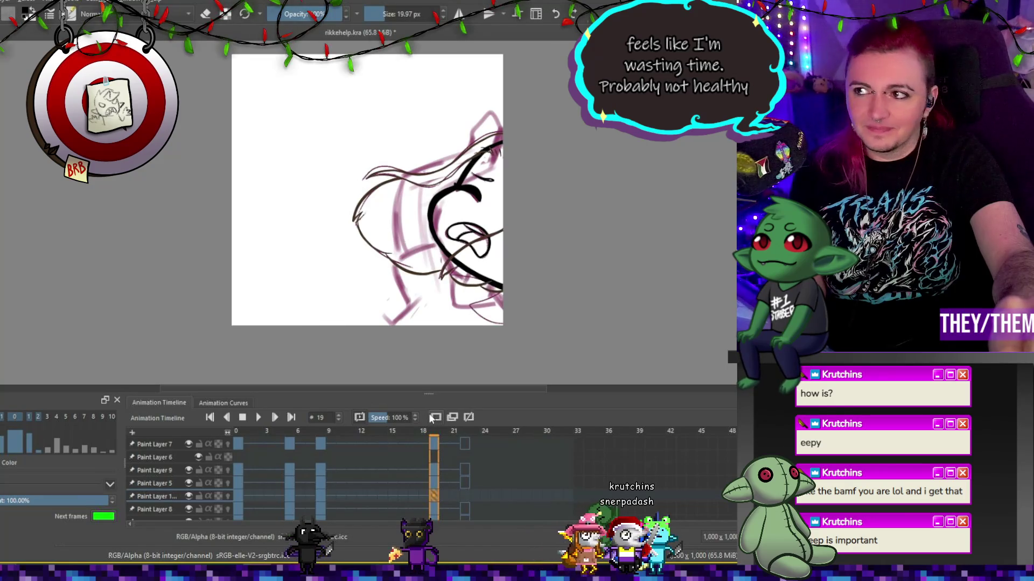
key(ctrl+v)
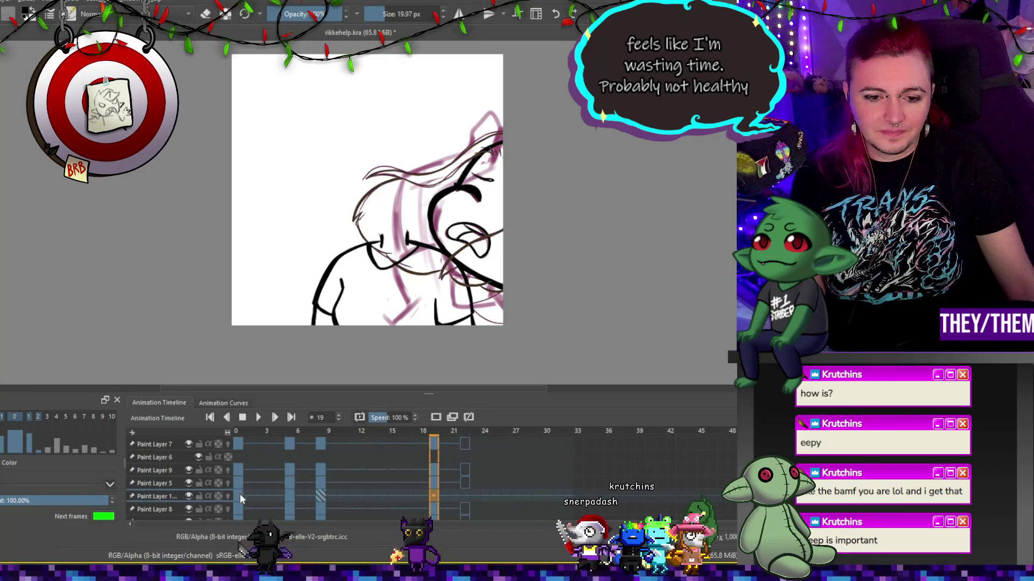
click(300, 496)
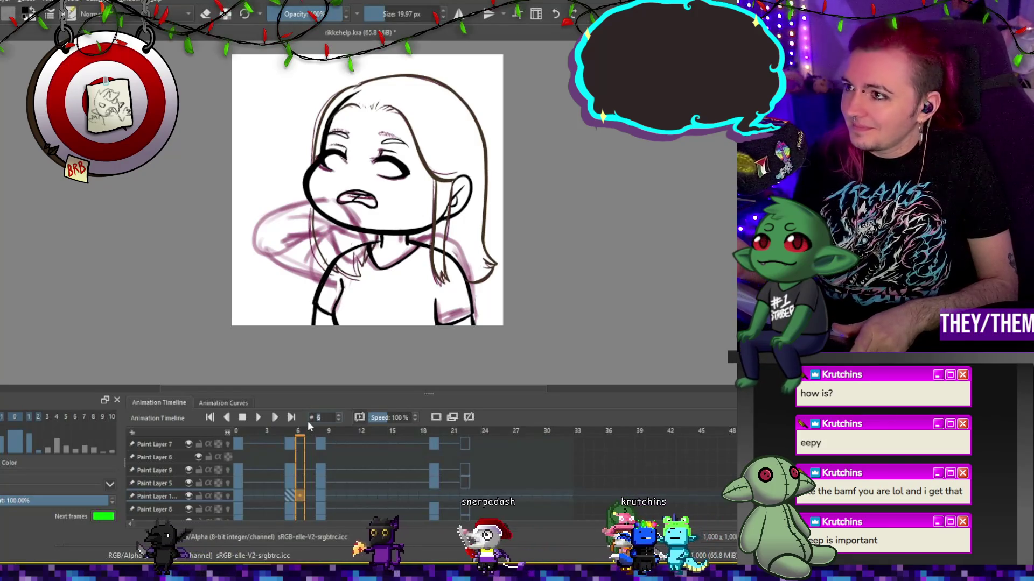
Enlarge the brush to 22.97 px and erase part of the lower-left neck line.
key(e)
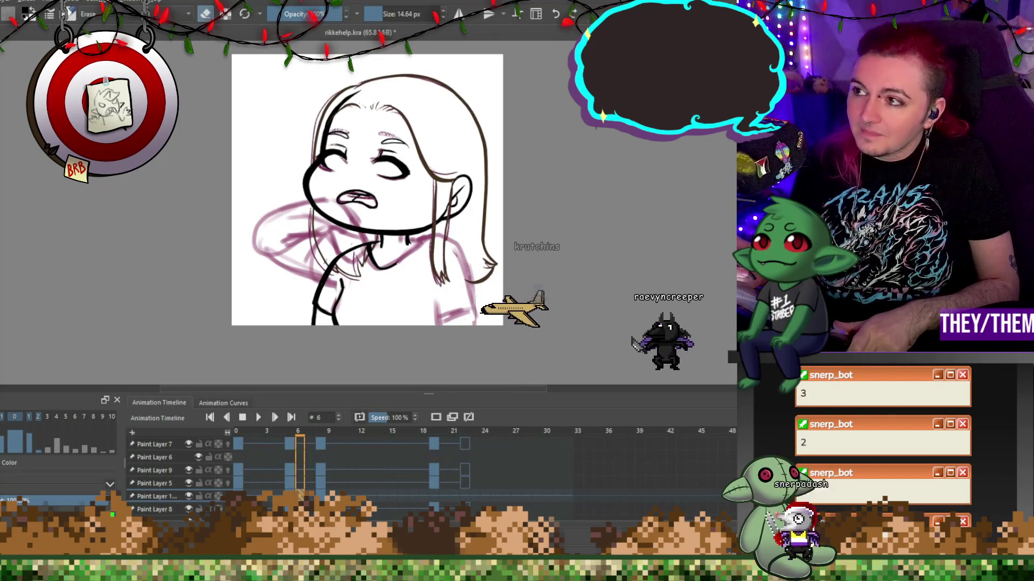
key(e)
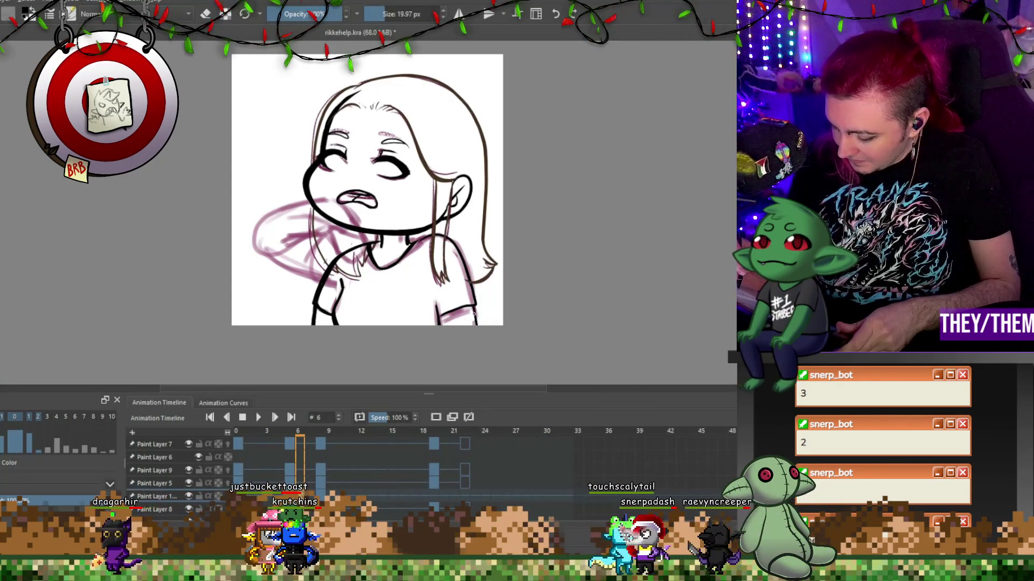
click(445, 10)
click(444, 11)
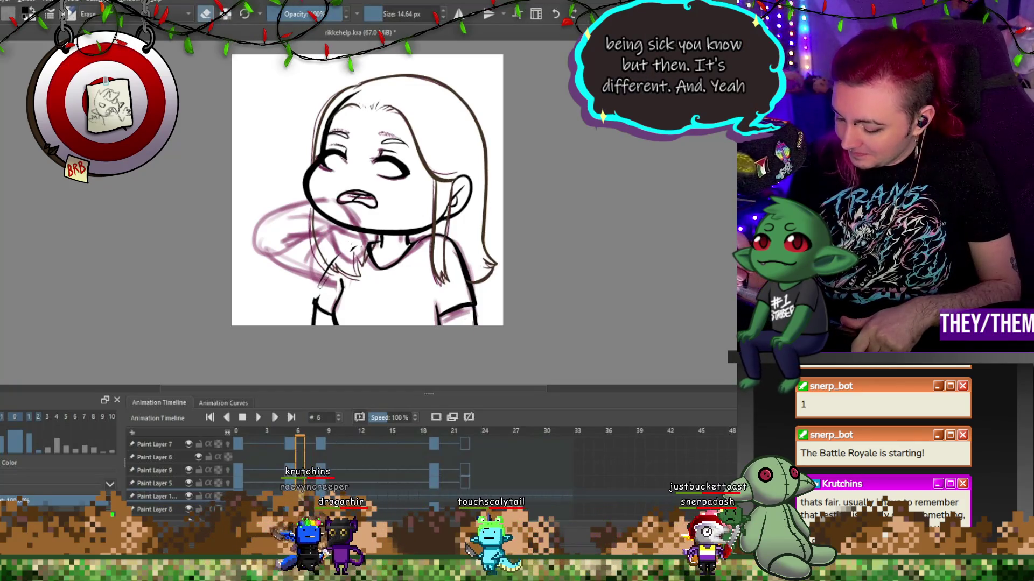
drag(318, 288, 311, 326)
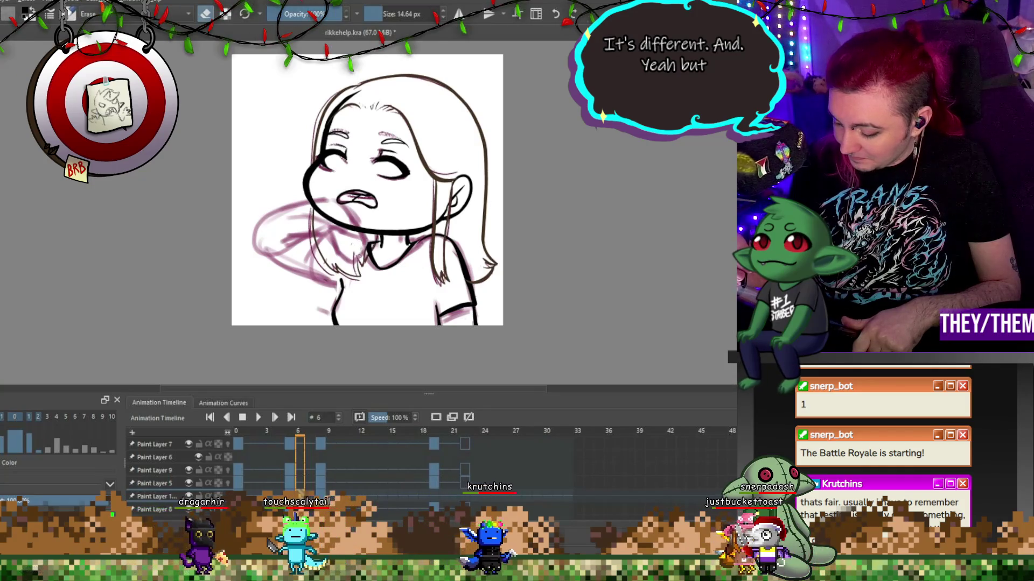
Ink the raised left arm in black over the pink sketch, with a short stroke below it.
key(e)
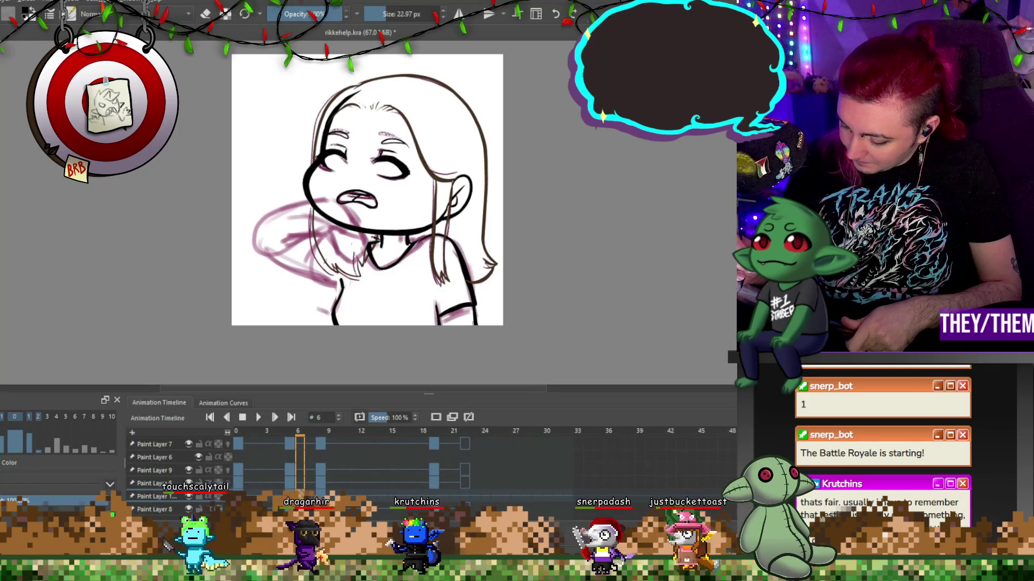
drag(269, 214, 322, 276)
mouse_move(336, 229)
mouse_down()
mouse_move(322, 245)
mouse_move(341, 285)
mouse_up()
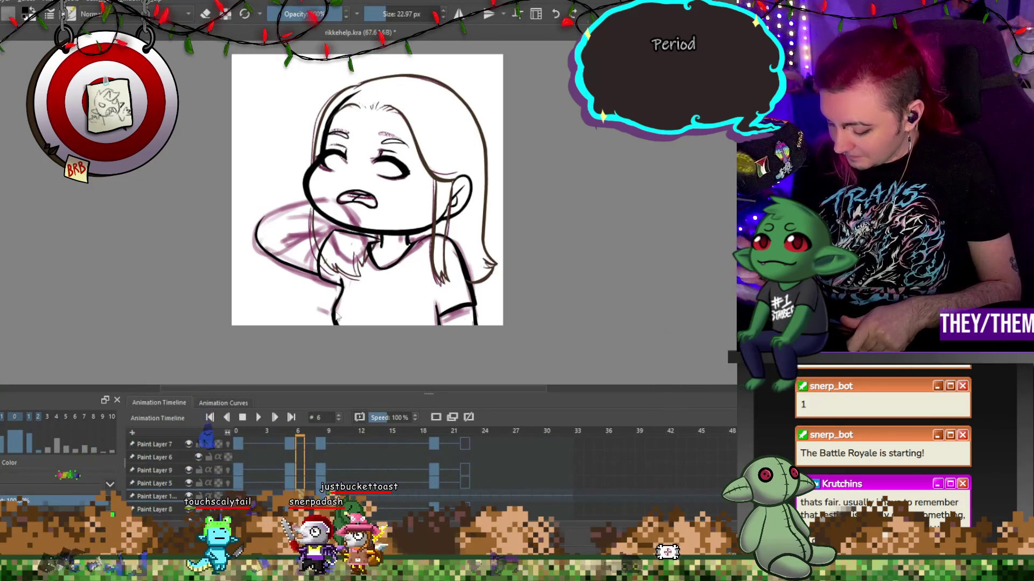
key(Left)
Move to frame 8 and paint a dark curved stroke left of the hair on Paint Layer 1.
key(Right)
key(Right)
key(Right)
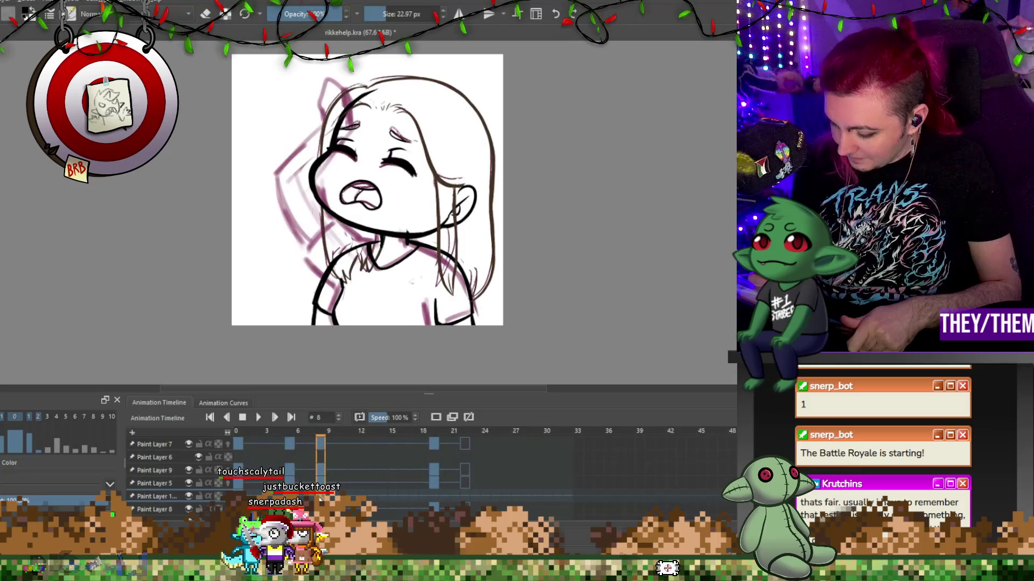
key(e)
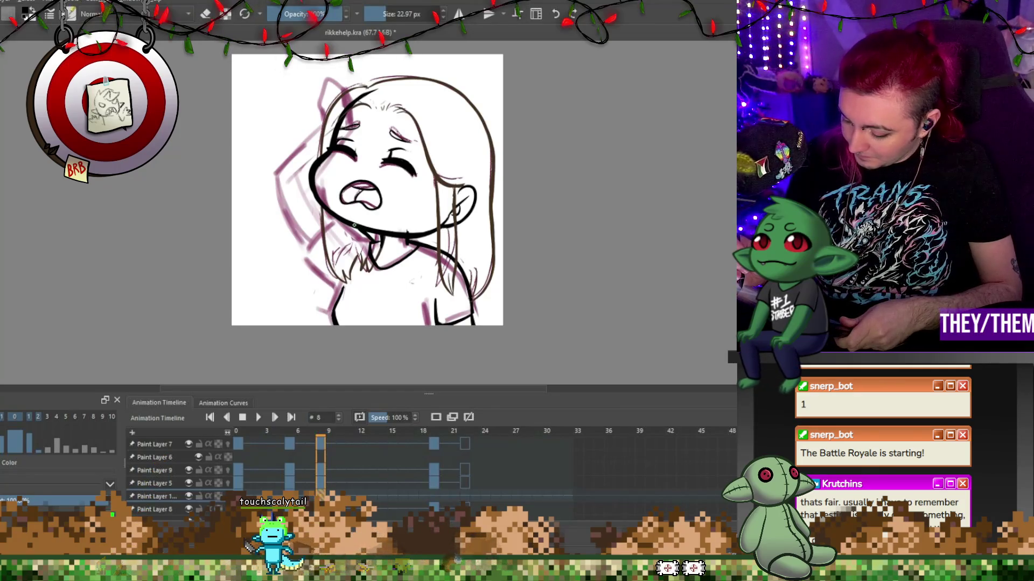
mouse_move(335, 224)
mouse_down()
mouse_move(310, 249)
mouse_move(339, 280)
mouse_up()
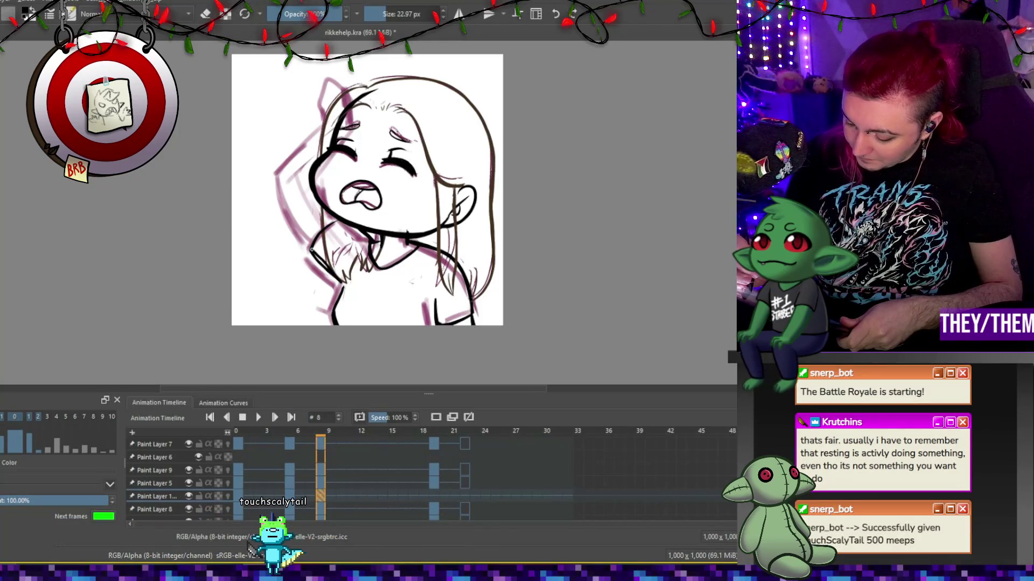